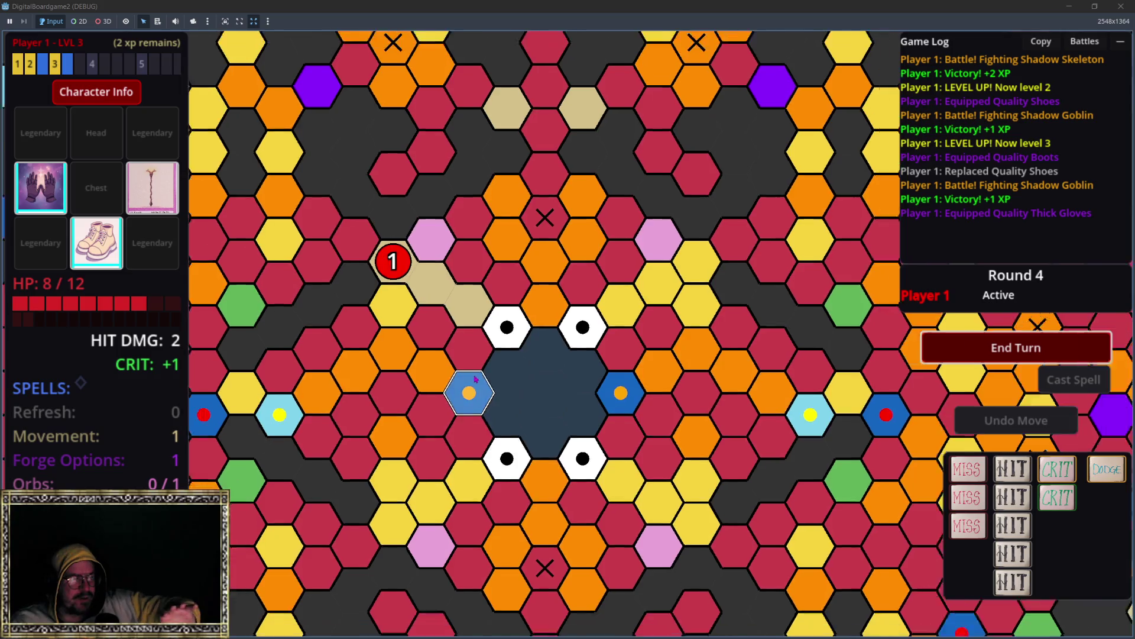
# Move token 1 onto the pink Orb Shrine hex, draw an orb, then open the pause menu.
pyautogui.scroll(-5, 443, 352)
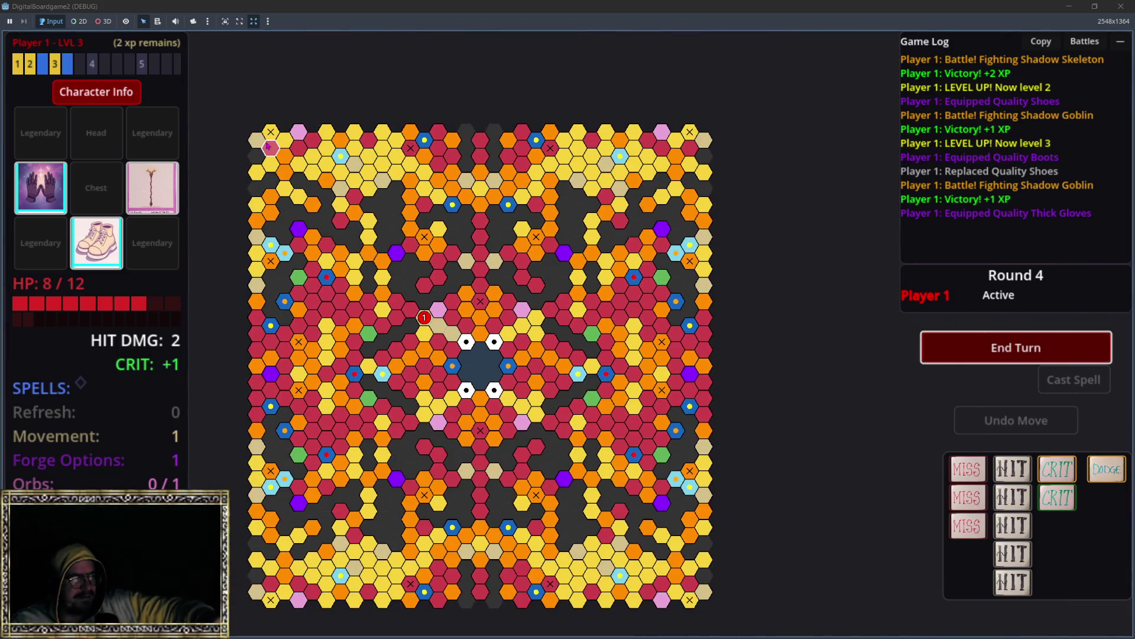
pyautogui.scroll(5, 410, 331)
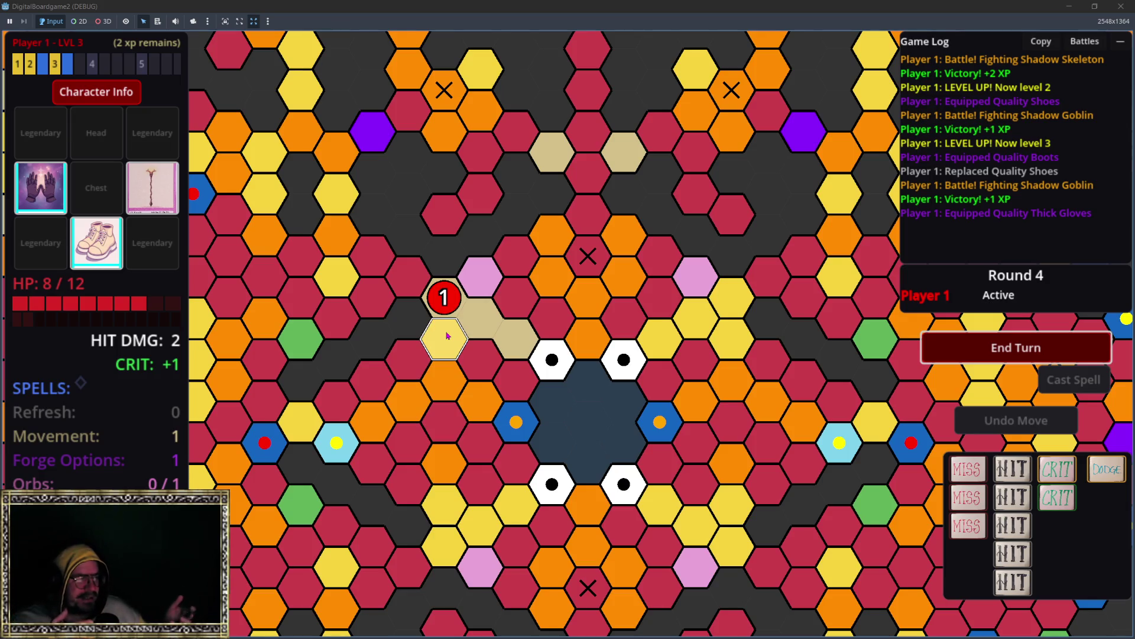
pyautogui.click(479, 276)
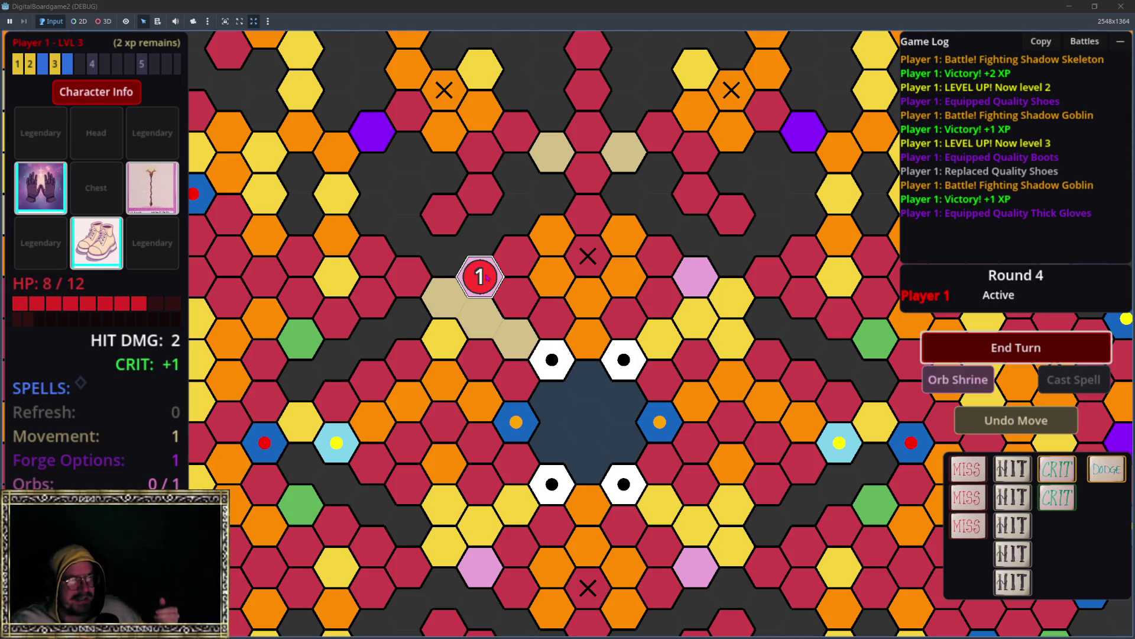
pyautogui.click(966, 384)
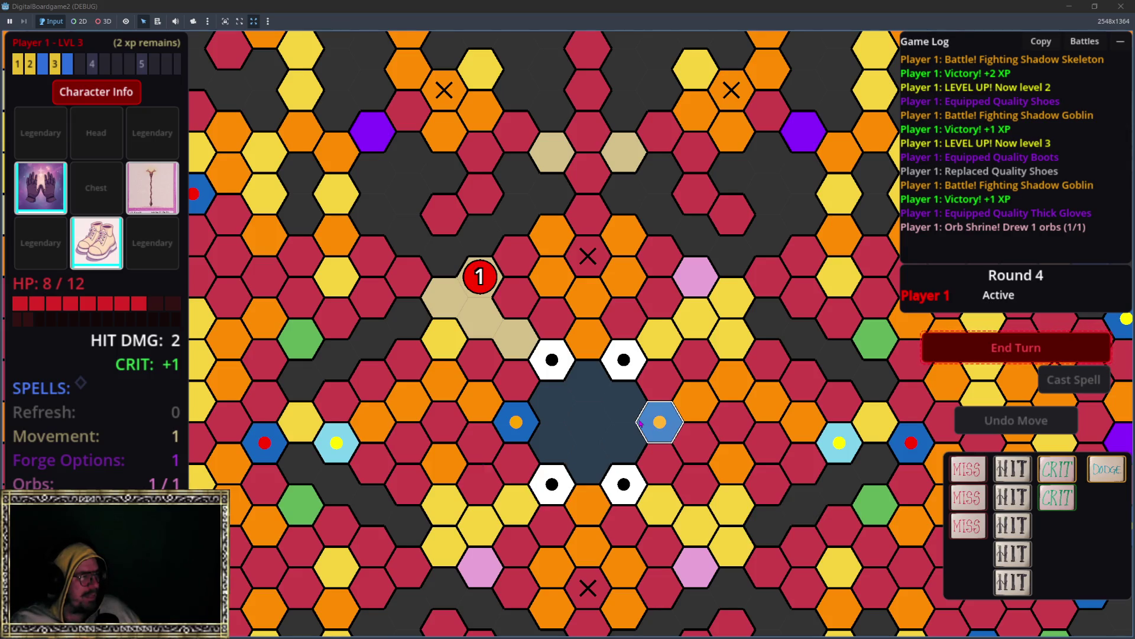
pyautogui.scroll(-2, 650, 365)
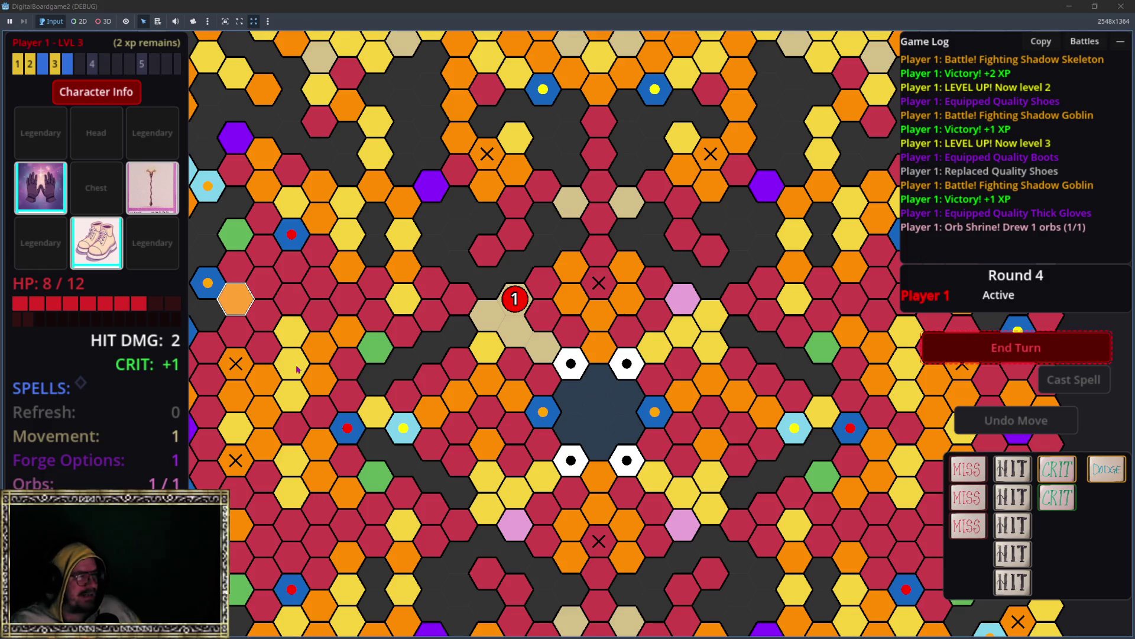
pyautogui.scroll(2, 429, 349)
pyautogui.scroll(1, 680, 292)
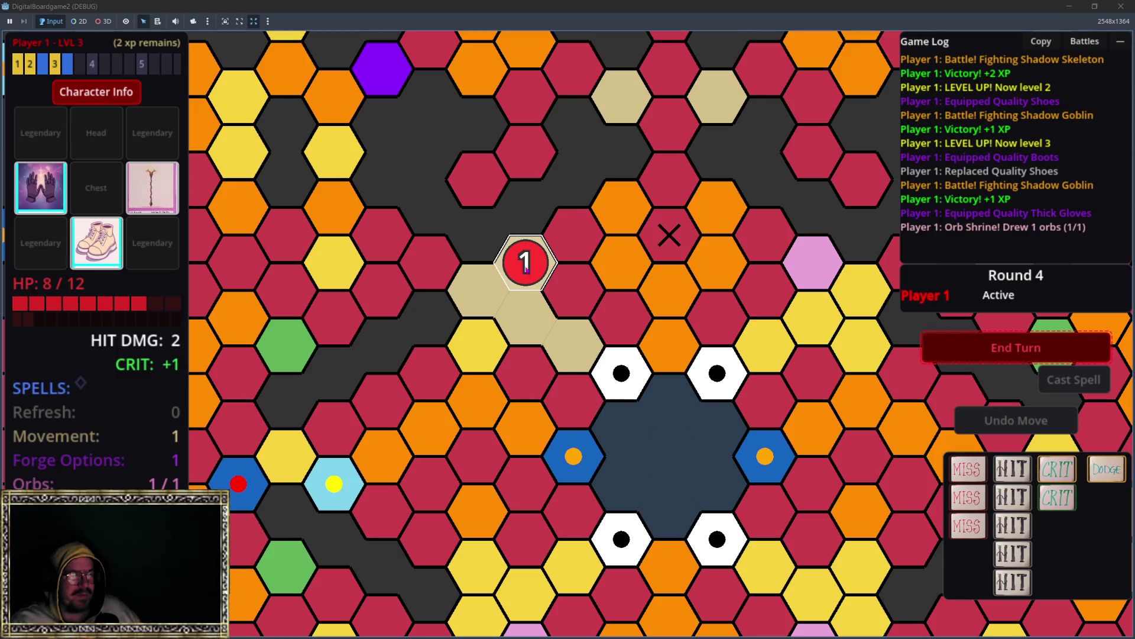
pyautogui.press('Escape')
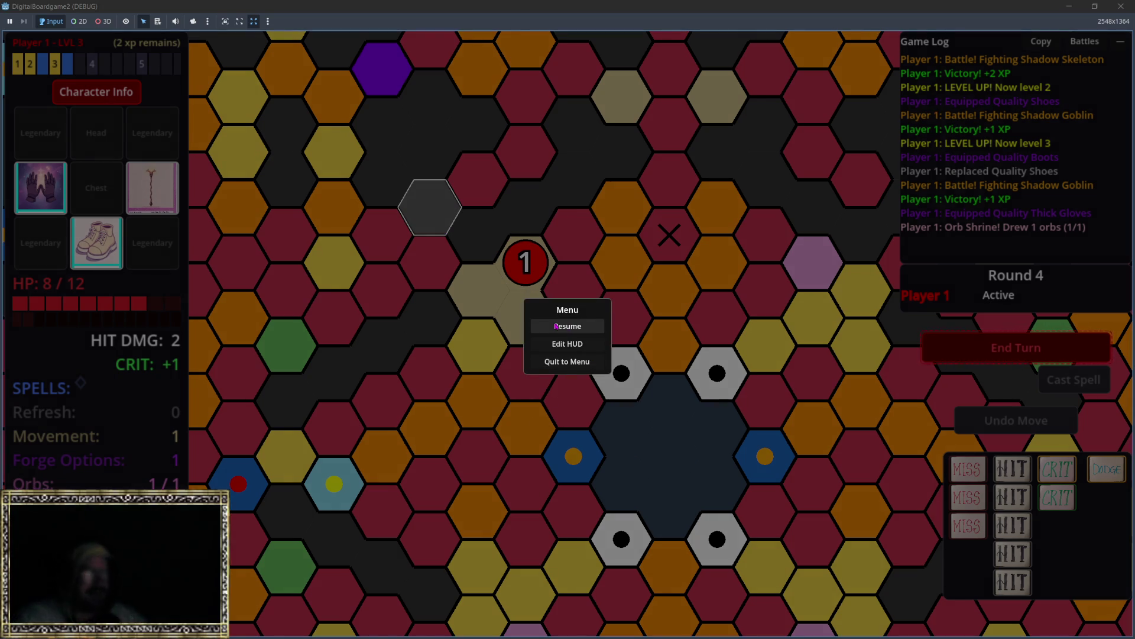
# Quit the match to the main menu, close the game window and relaunch the project.
pyautogui.click(561, 362)
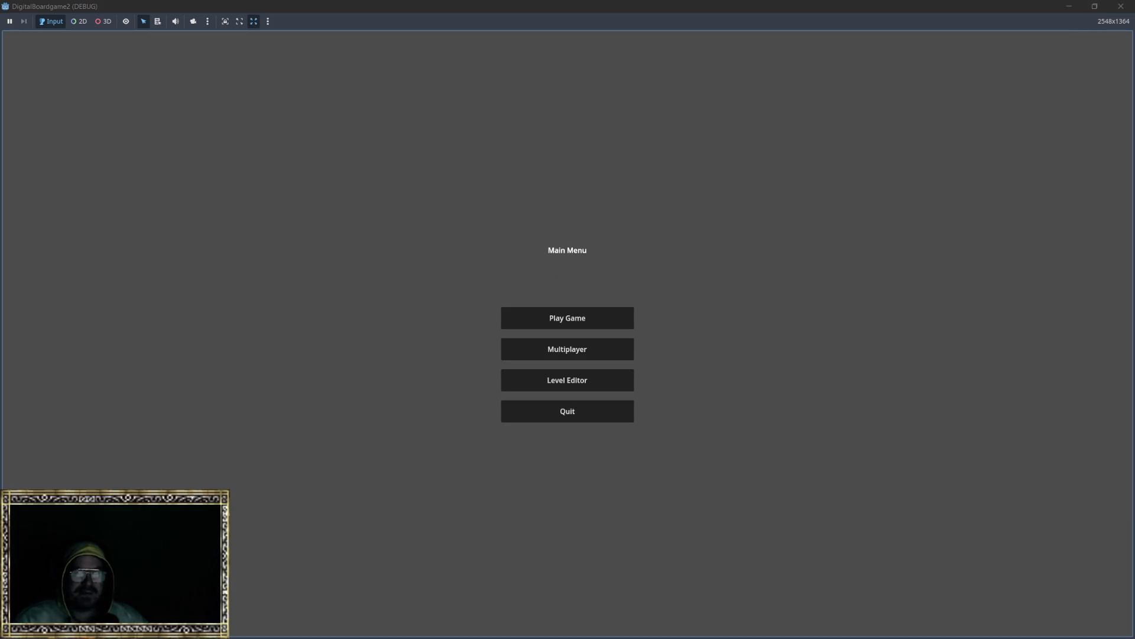
pyautogui.click(1121, 6)
pyautogui.click(427, 25)
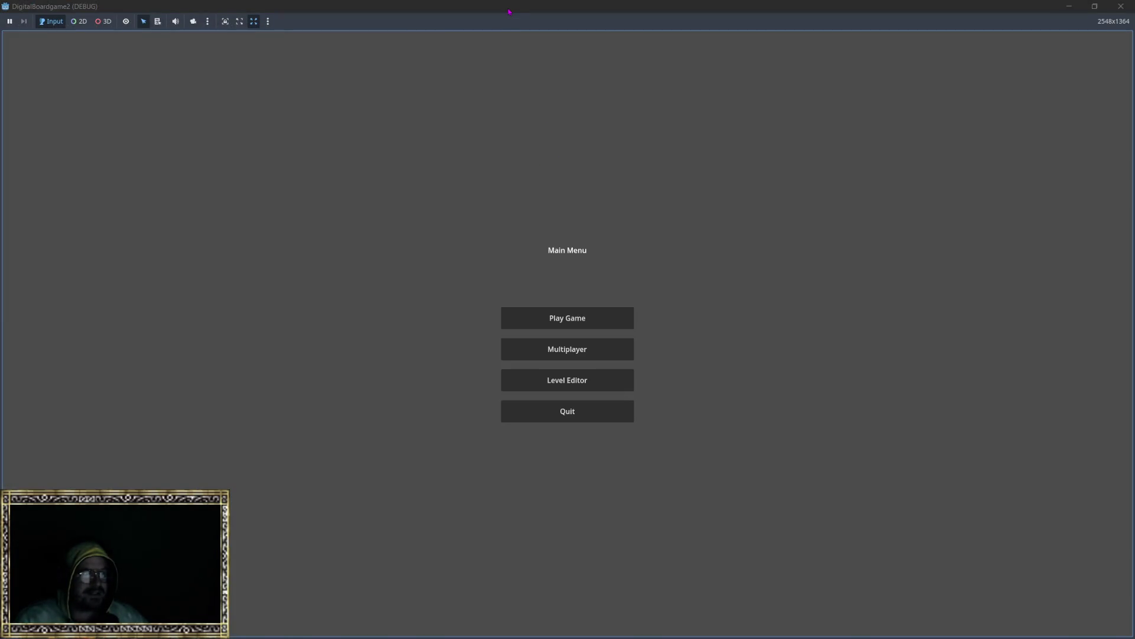
# Tile the four game instances into the screen quarters.
pyautogui.moveTo(509, 12); pyautogui.dragTo(648, 171)
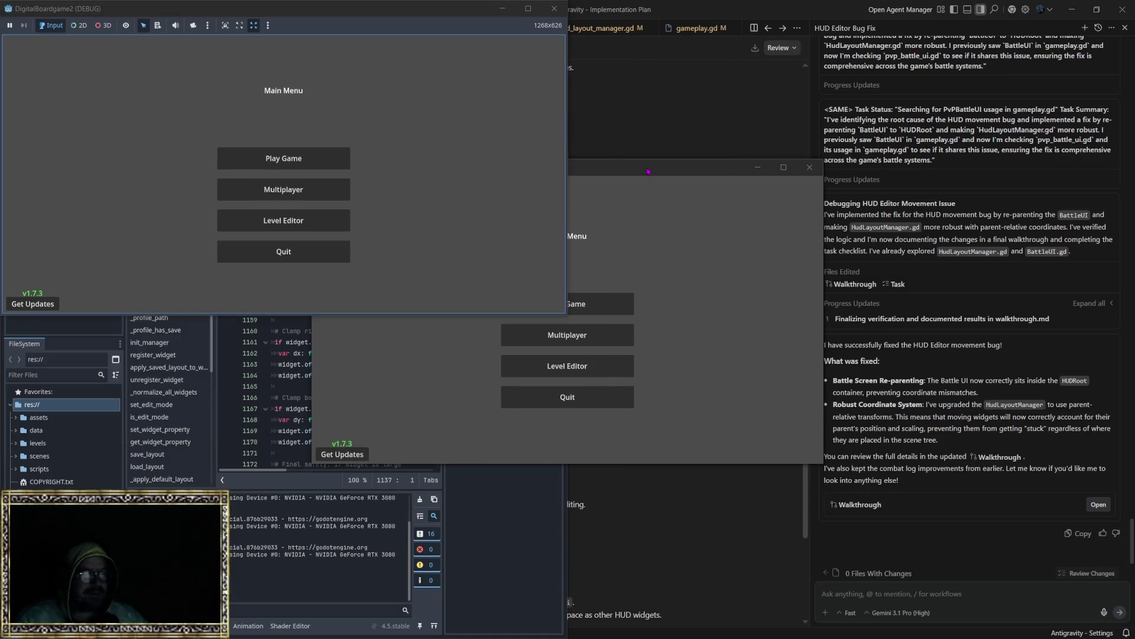
pyautogui.click(592, 173)
pyautogui.moveTo(591, 173)
pyautogui.mouseDown()
pyautogui.moveTo(355, 414)
pyautogui.moveTo(2, 637)
pyautogui.mouseUp()
pyautogui.click(661, 324)
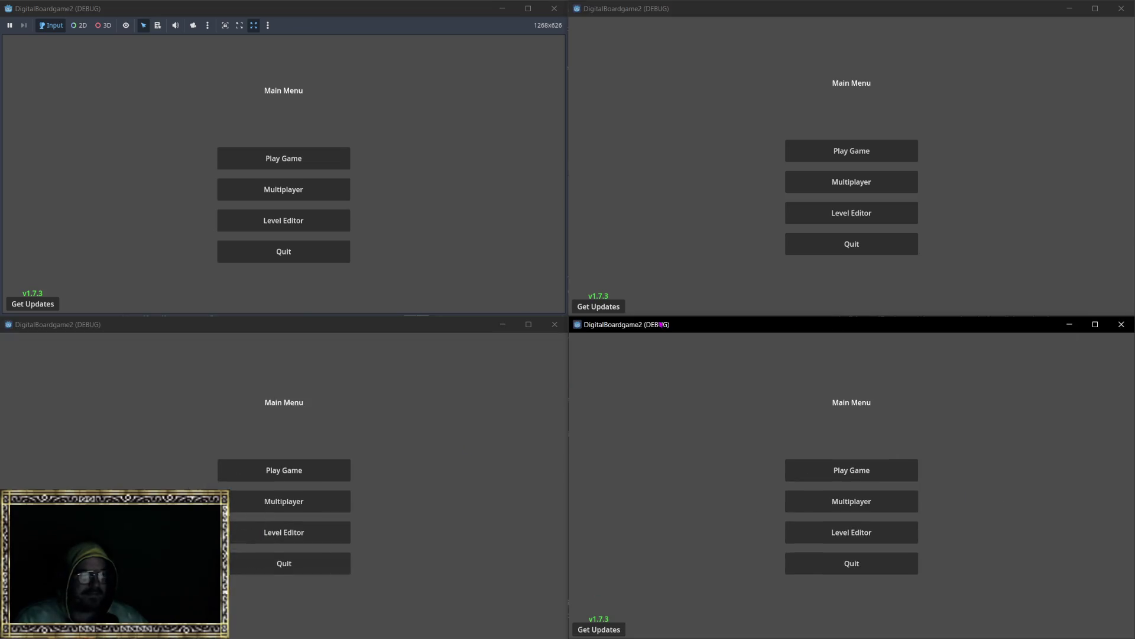
# Open Multiplayer in all four games, host a room as Red in the top-left one, and copy the room code.
pyautogui.click(283, 189)
pyautogui.click(851, 182)
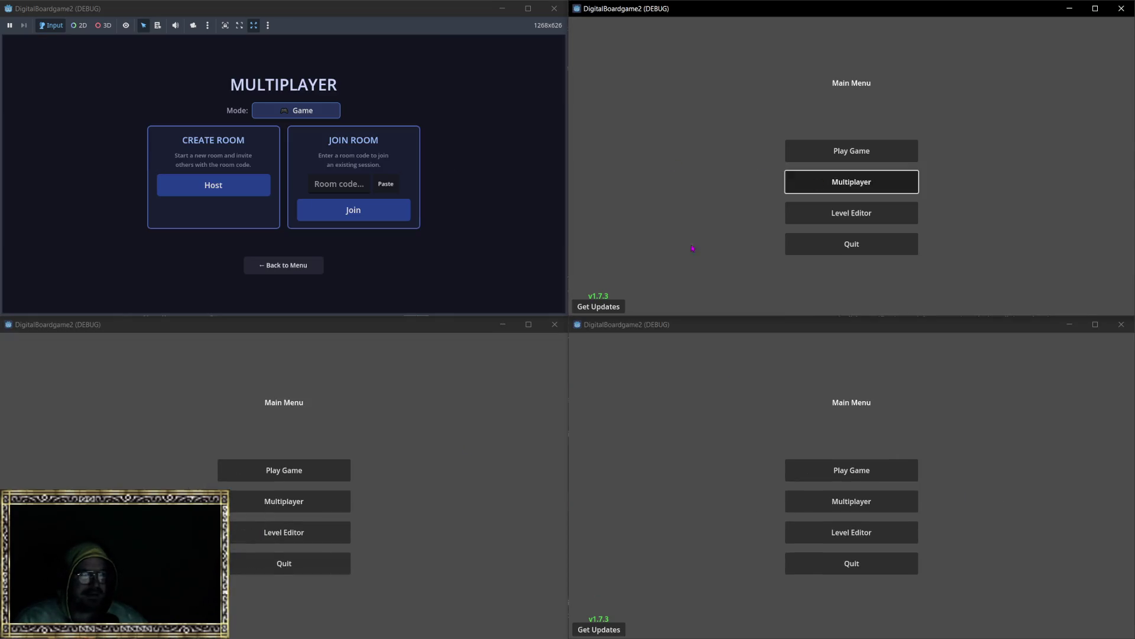
pyautogui.click(264, 504)
pyautogui.click(852, 501)
pyautogui.click(213, 185)
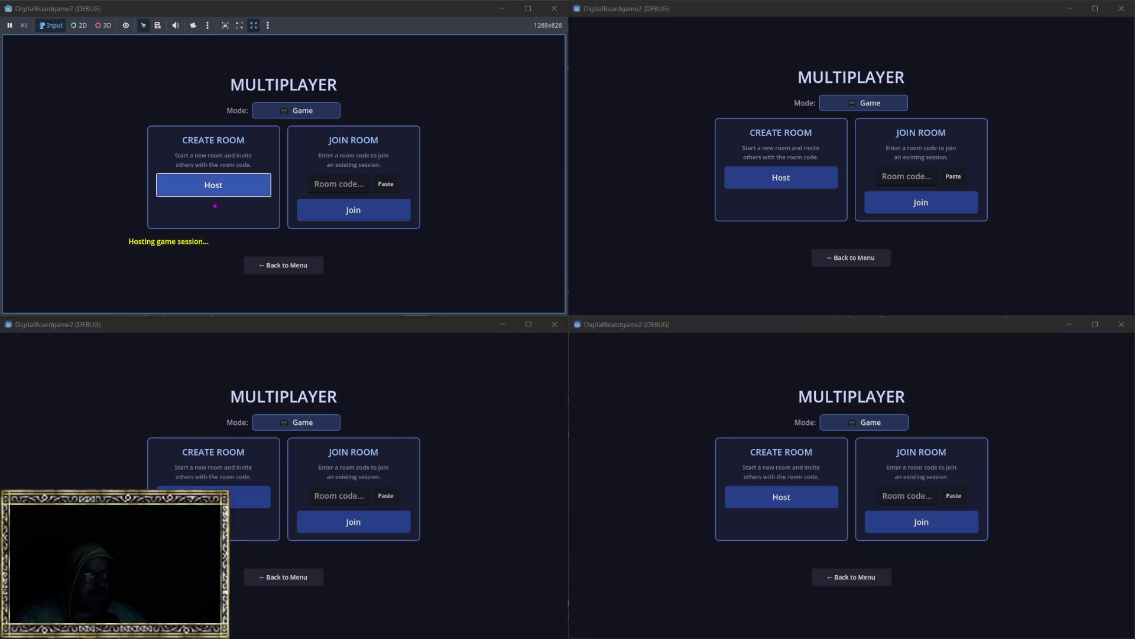
pyautogui.click(128, 105)
pyautogui.click(334, 68)
# Paste the room code in the other three games and join as Players 2, 3 and 4.
pyautogui.click(953, 176)
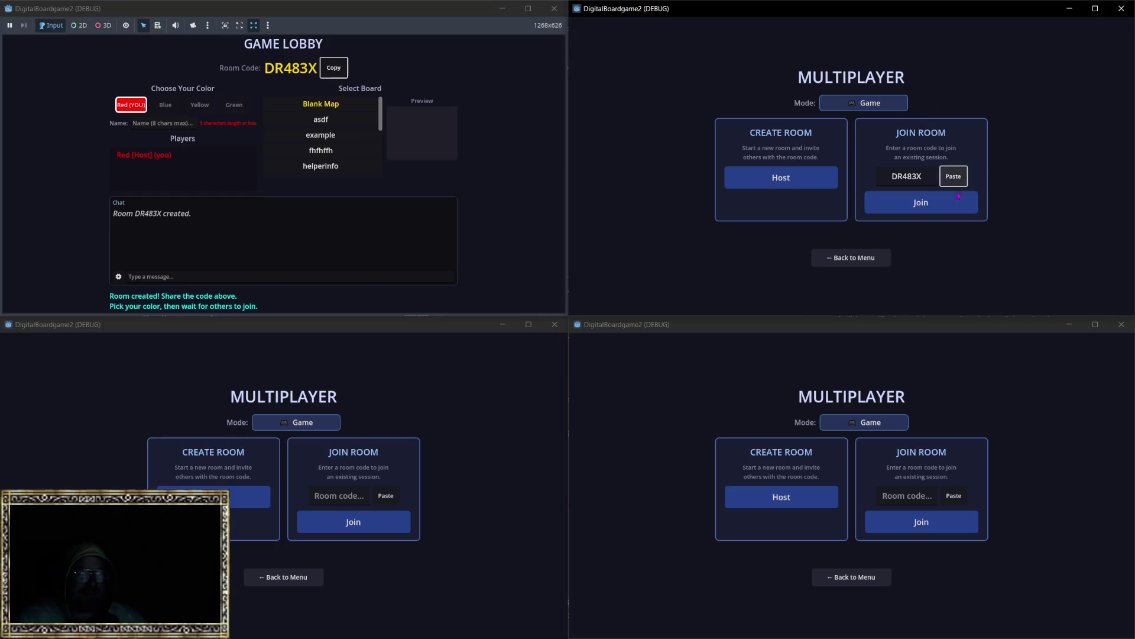
pyautogui.click(921, 202)
pyautogui.click(339, 495)
pyautogui.click(386, 495)
pyautogui.click(353, 522)
pyautogui.click(908, 496)
pyautogui.click(953, 496)
pyautogui.click(921, 522)
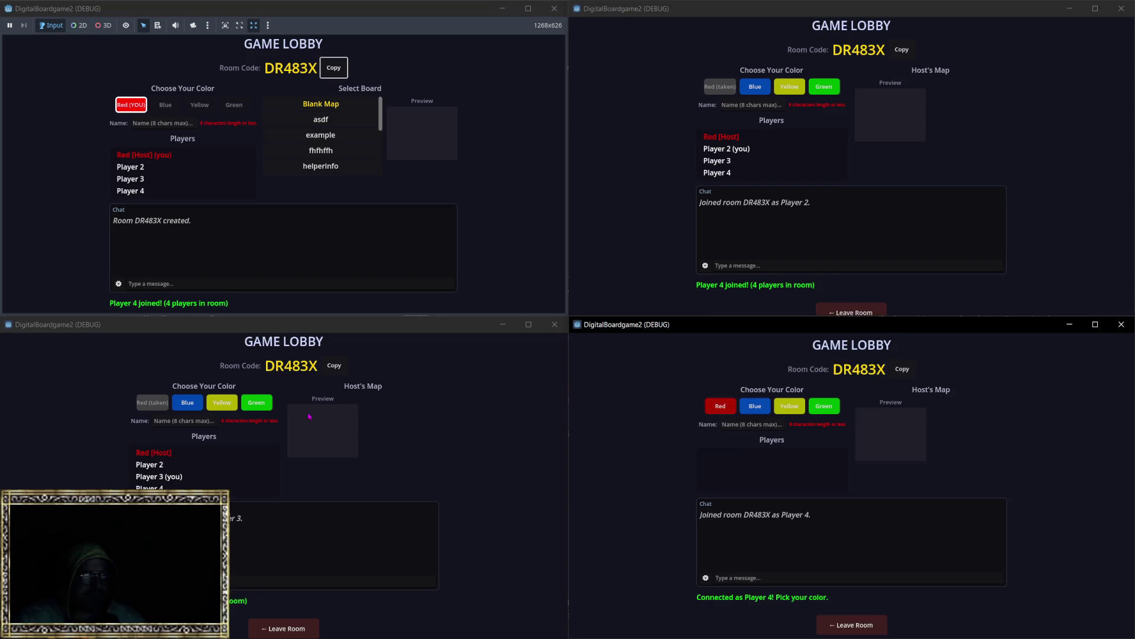
# Choose Blue, Yellow and Green for Players 2, 3 and 4.
pyautogui.click(760, 89)
pyautogui.click(221, 402)
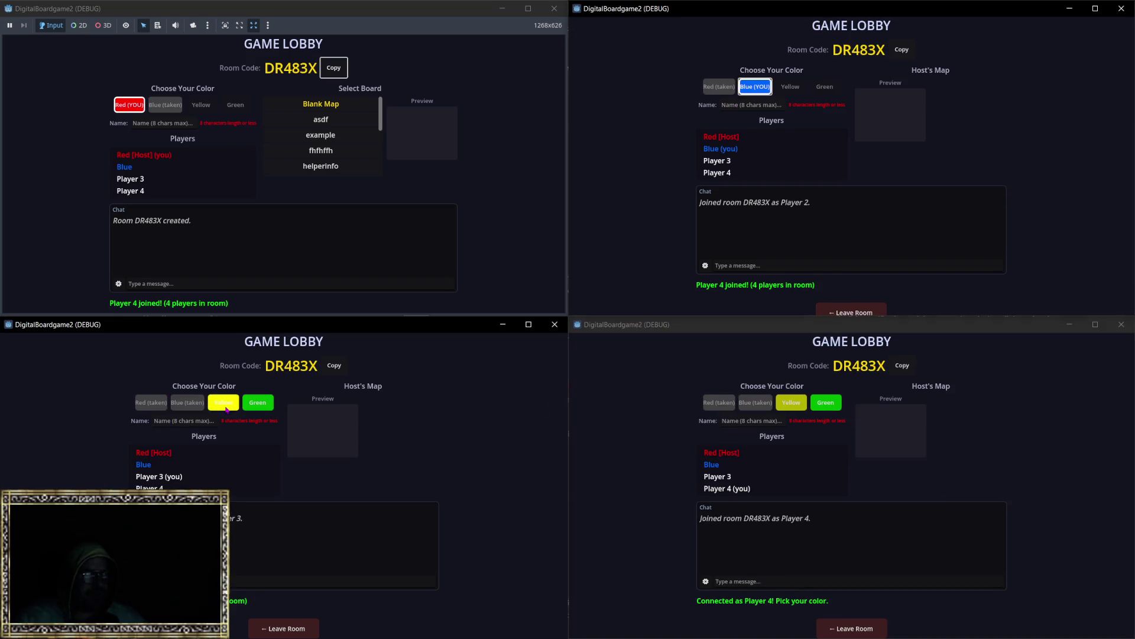
pyautogui.click(825, 402)
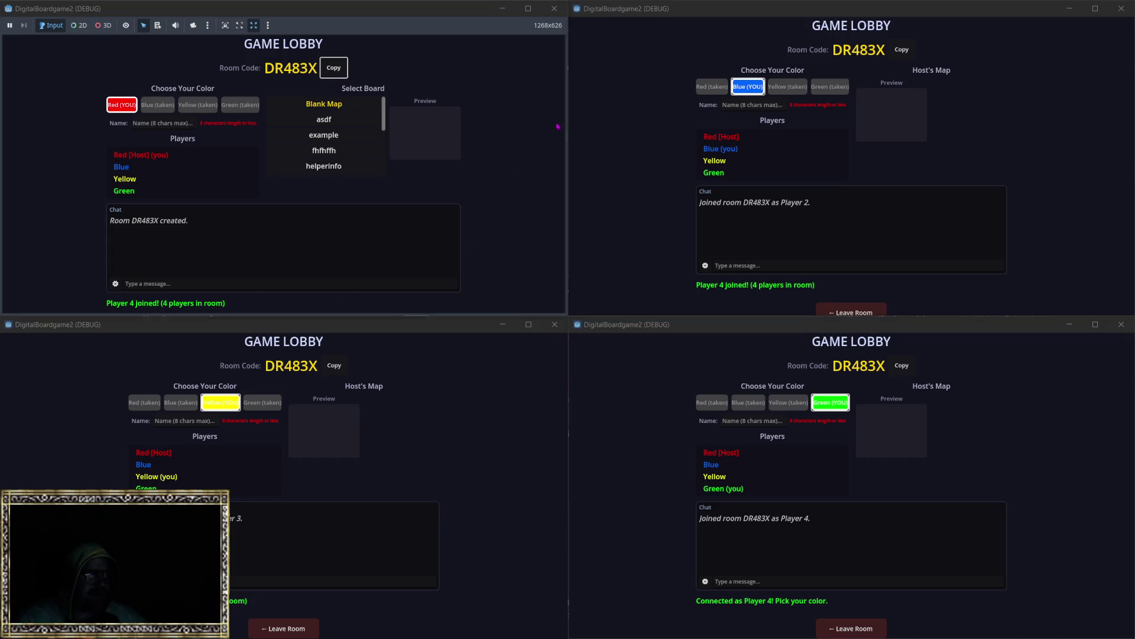
# Enlarge the host window to show the whole lobby and start the four-player game.
pyautogui.moveTo(381, 9)
pyautogui.mouseDown()
pyautogui.moveTo(509, 34)
pyautogui.moveTo(430, 53)
pyautogui.mouseUp()
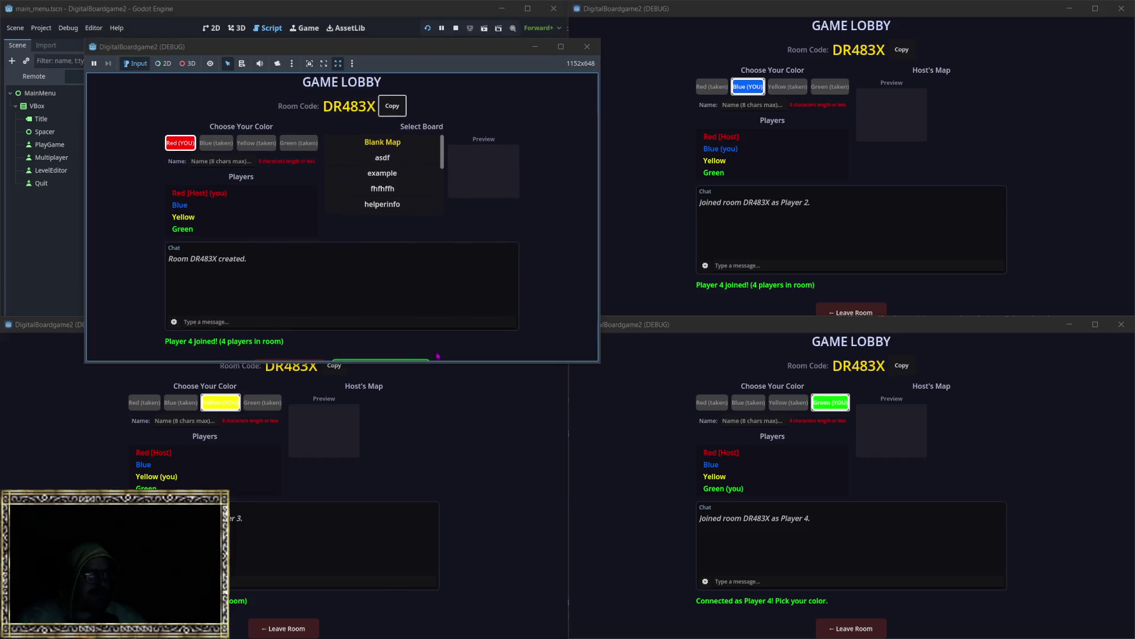
pyautogui.moveTo(377, 362); pyautogui.dragTo(377, 436)
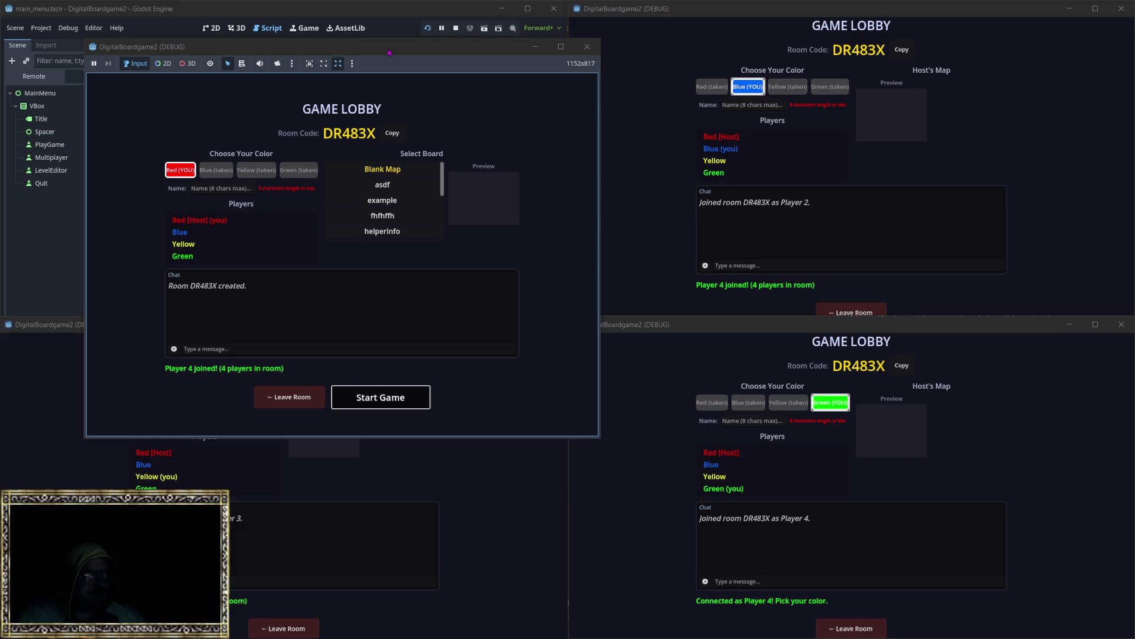
pyautogui.click(380, 397)
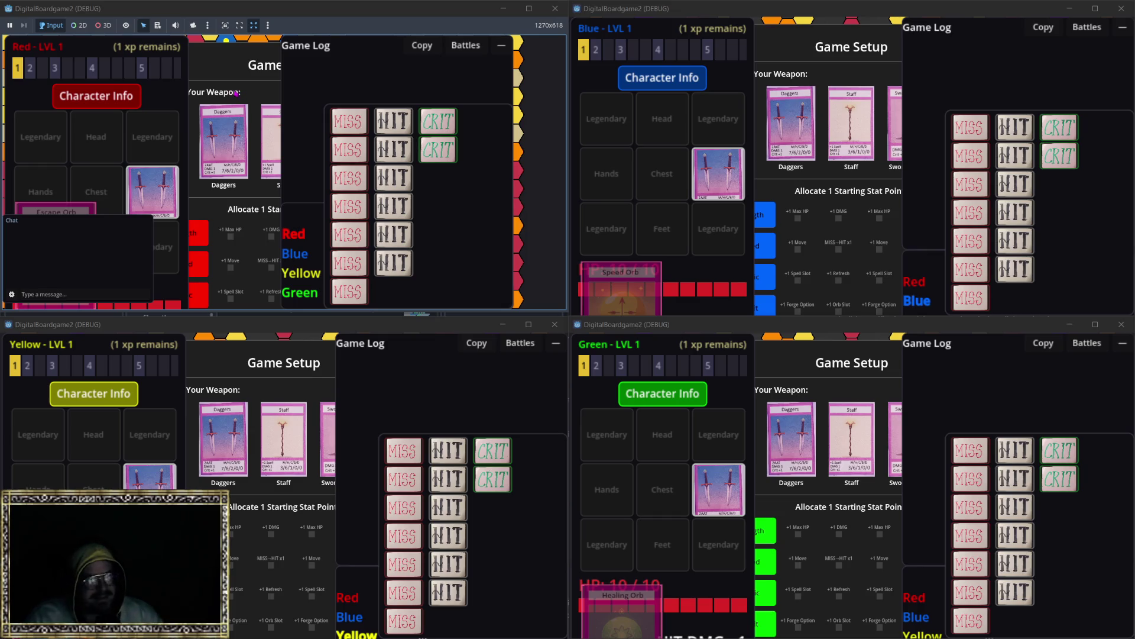
# Apply HUD layout preset 1 in the Red game through Edit HUD.
pyautogui.press('Escape')
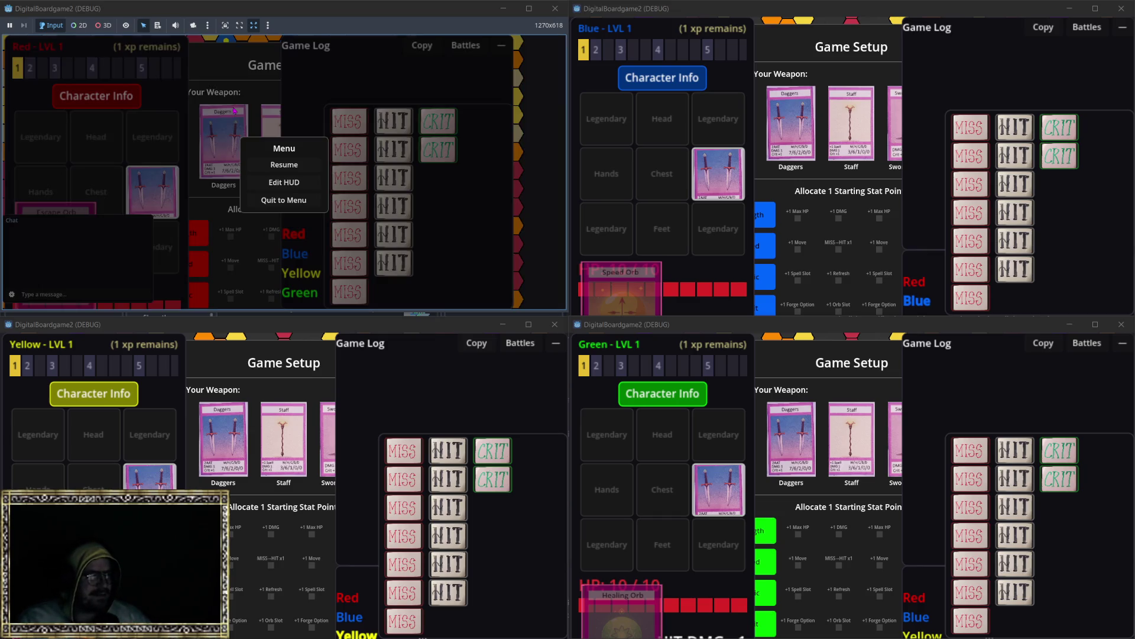
pyautogui.click(278, 181)
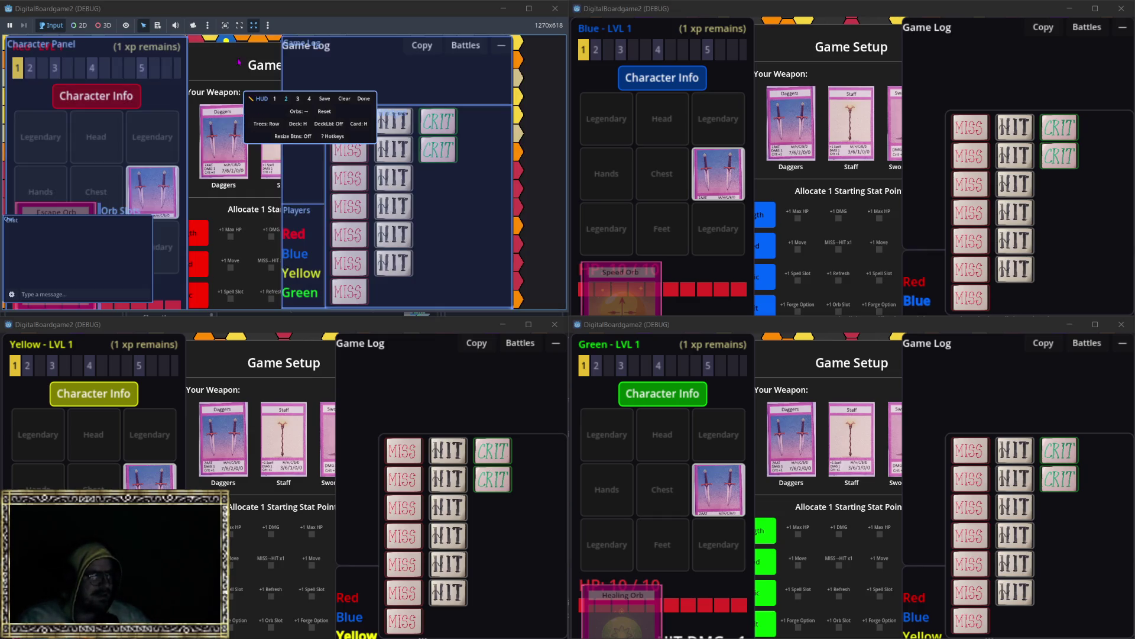
pyautogui.click(275, 98)
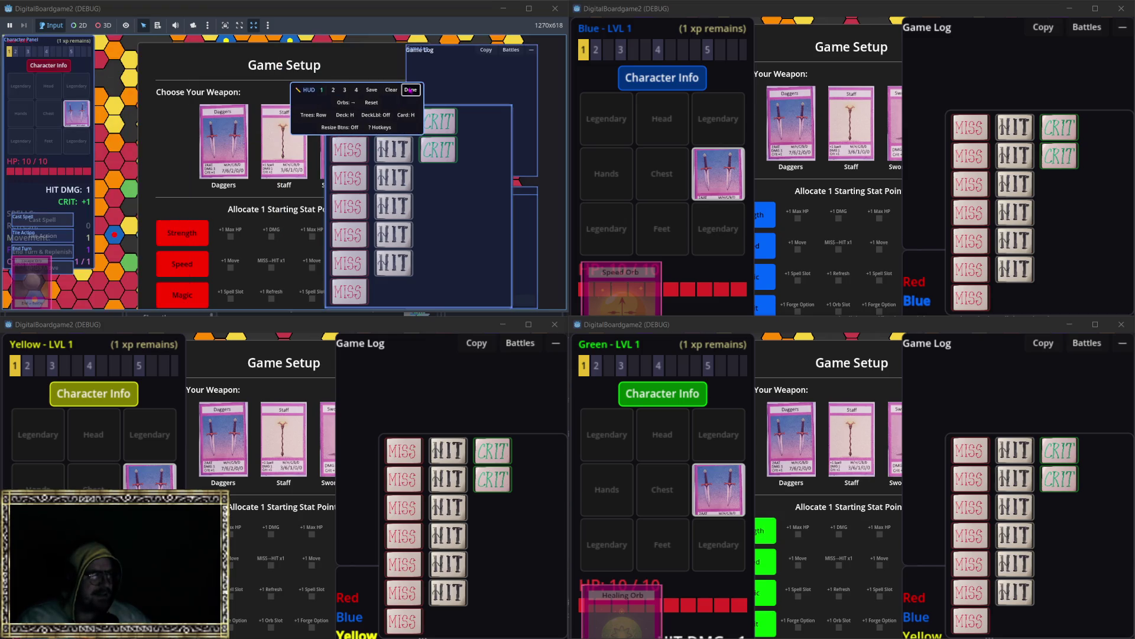
pyautogui.click(411, 90)
# Shrink the dice panel and move it lower right, and move the Game Log up-right.
pyautogui.press('Escape')
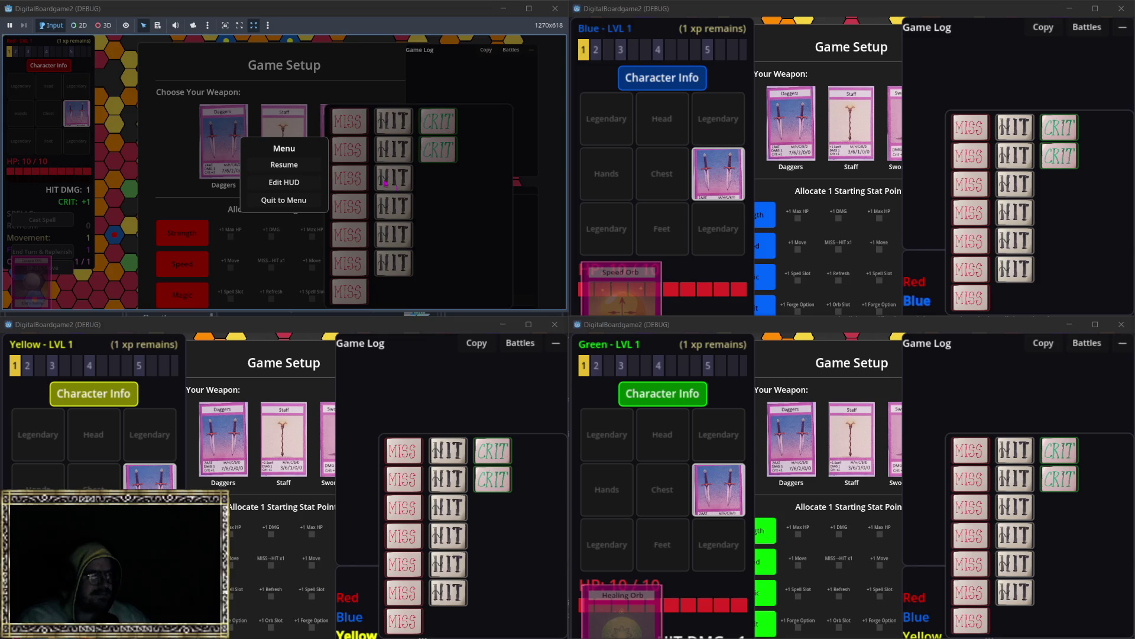
pyautogui.click(281, 183)
pyautogui.scroll(-3, 451, 213)
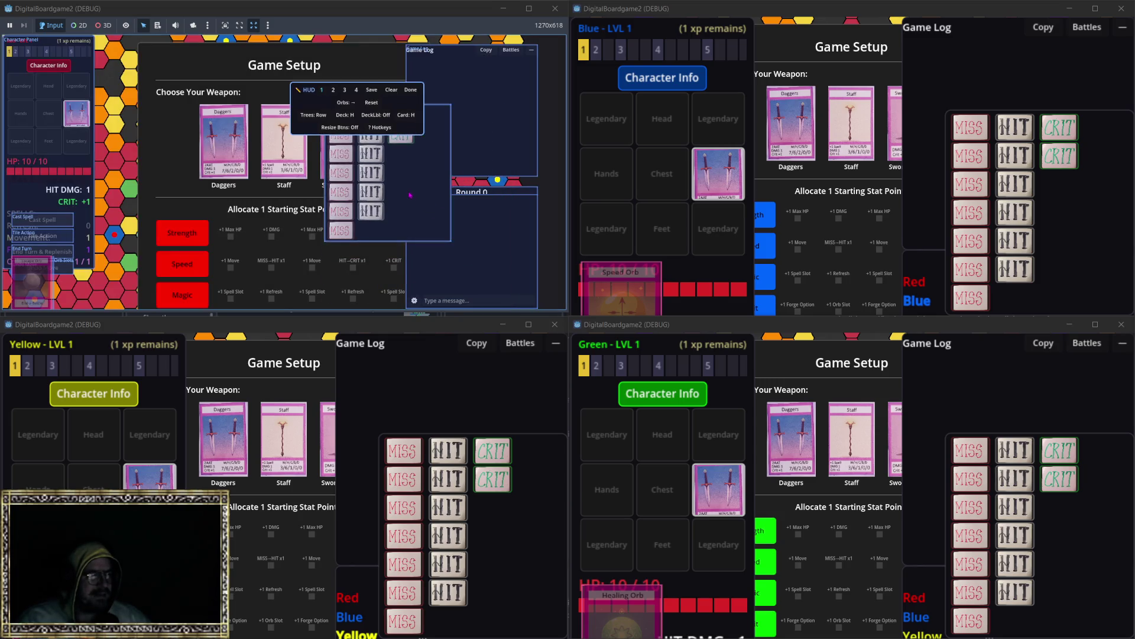
pyautogui.moveTo(450, 213); pyautogui.dragTo(547, 258)
pyautogui.scroll(-1, 499, 240)
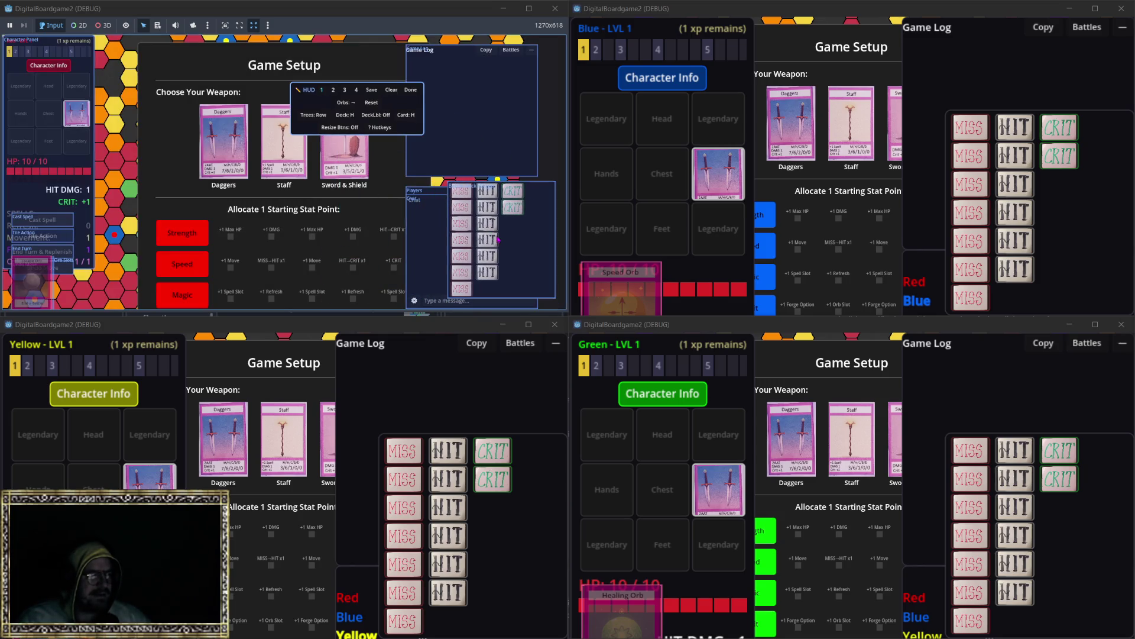
pyautogui.scroll(-1, 521, 238)
pyautogui.moveTo(477, 82); pyautogui.dragTo(505, 74)
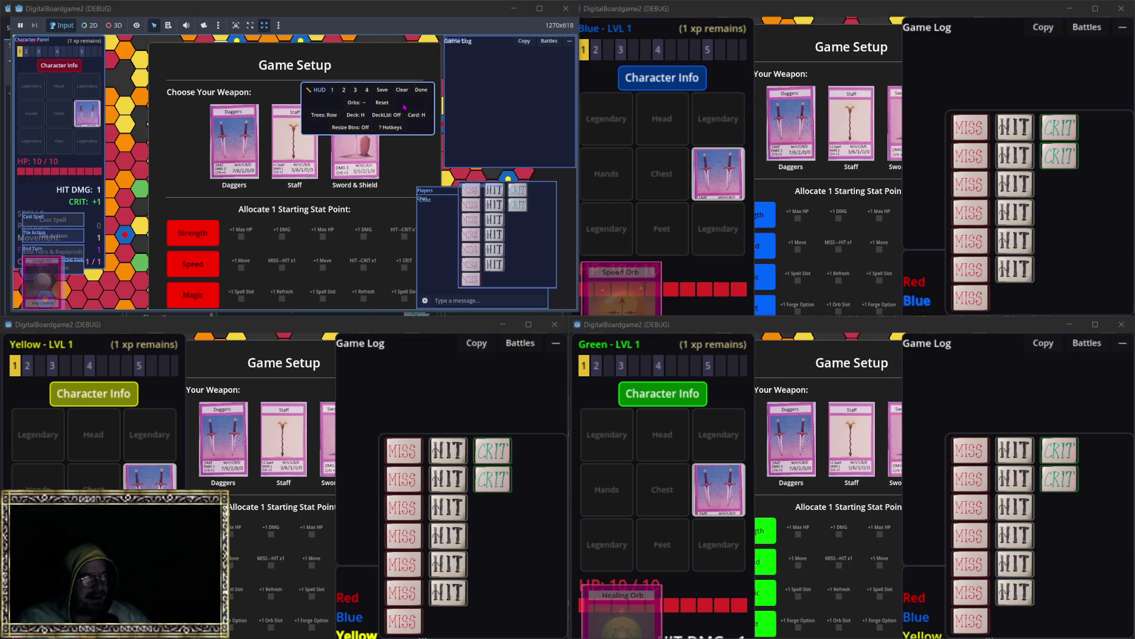
pyautogui.click(421, 90)
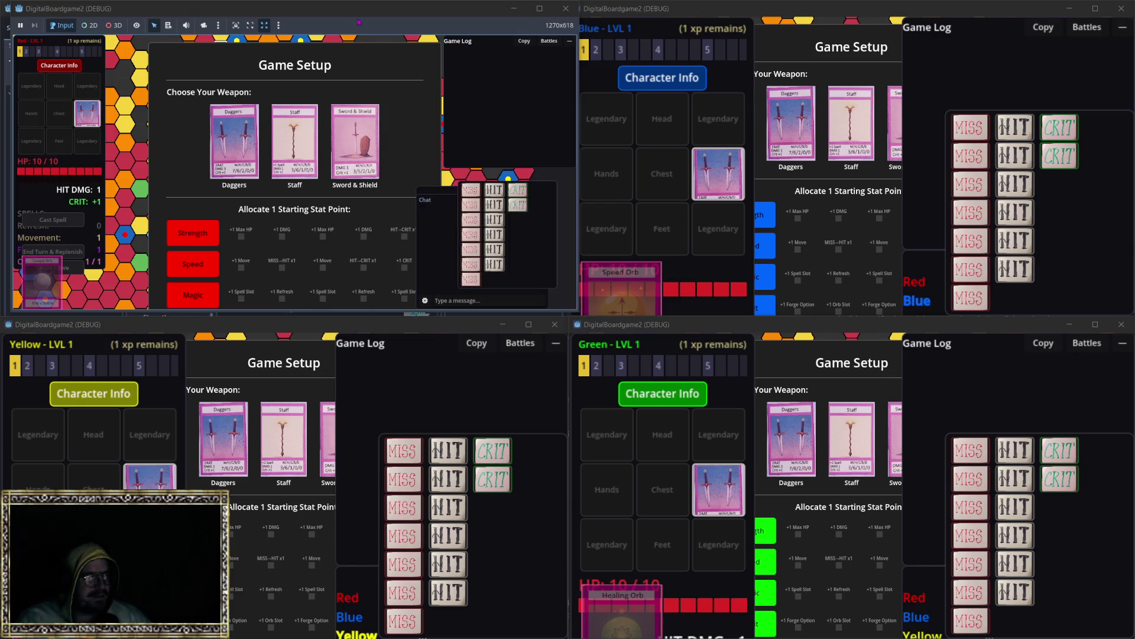
# Enlarge the Red window, choose Sword & Shield, and put the stat point into Strength.
pyautogui.moveTo(359, 23); pyautogui.dragTo(368, 60)
pyautogui.click(369, 196)
pyautogui.click(230, 280)
# Join Red's game, then apply HUD layout preset 1 in the Blue window.
pyautogui.click(332, 410)
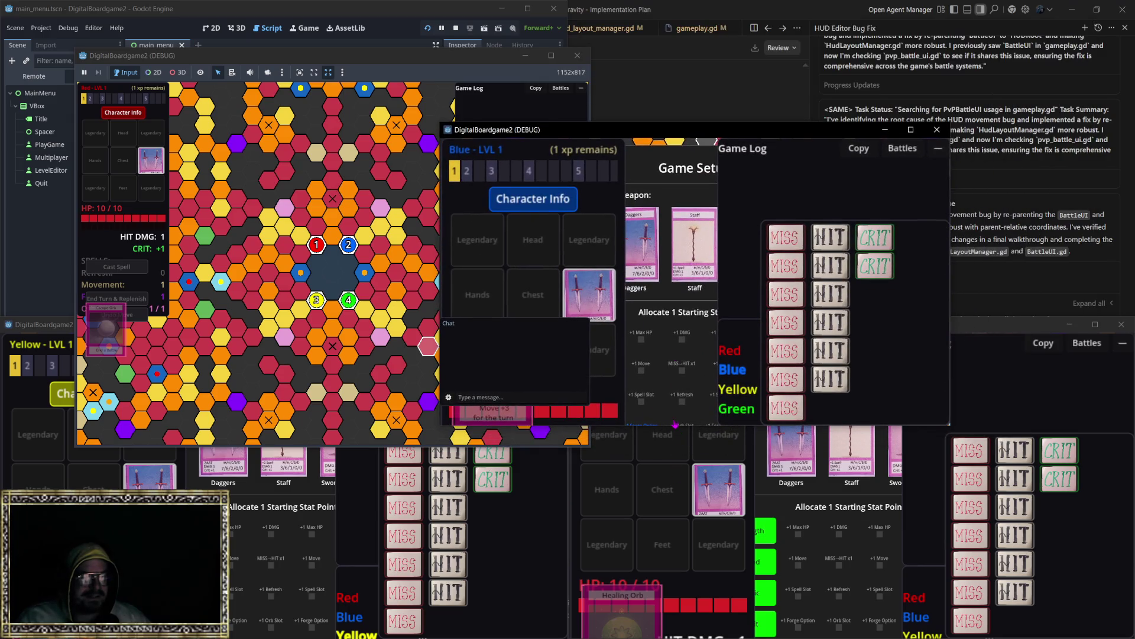
pyautogui.press('Escape')
pyautogui.click(694, 362)
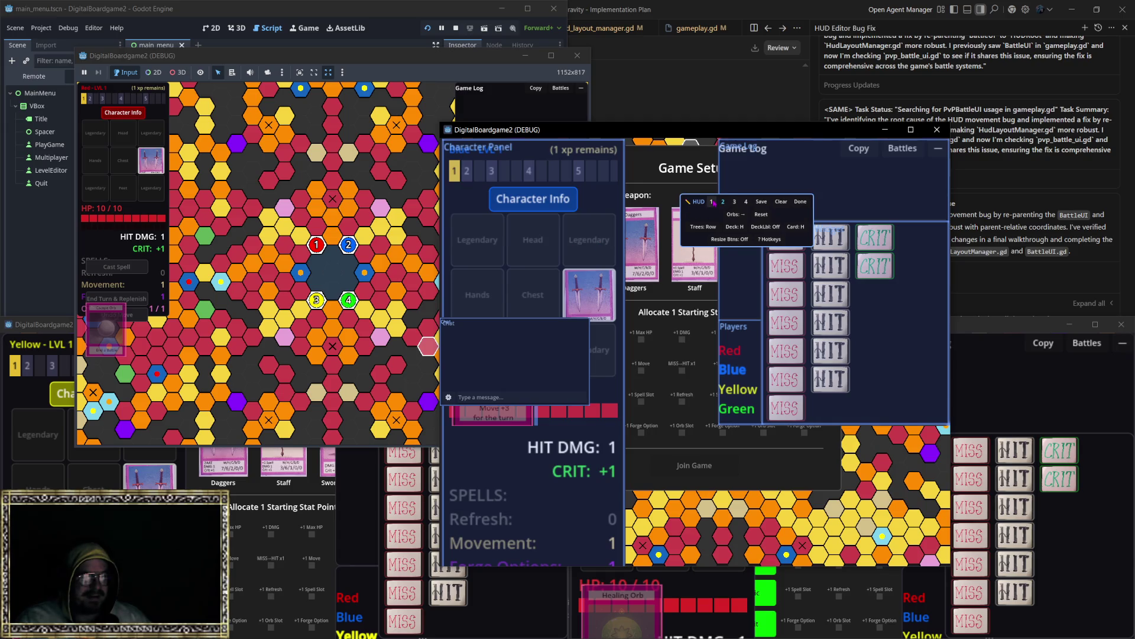
pyautogui.click(714, 202)
pyautogui.click(853, 194)
# Join Blue's game with Daggers as weapon and the stat point in Speed.
pyautogui.click(639, 275)
pyautogui.click(597, 368)
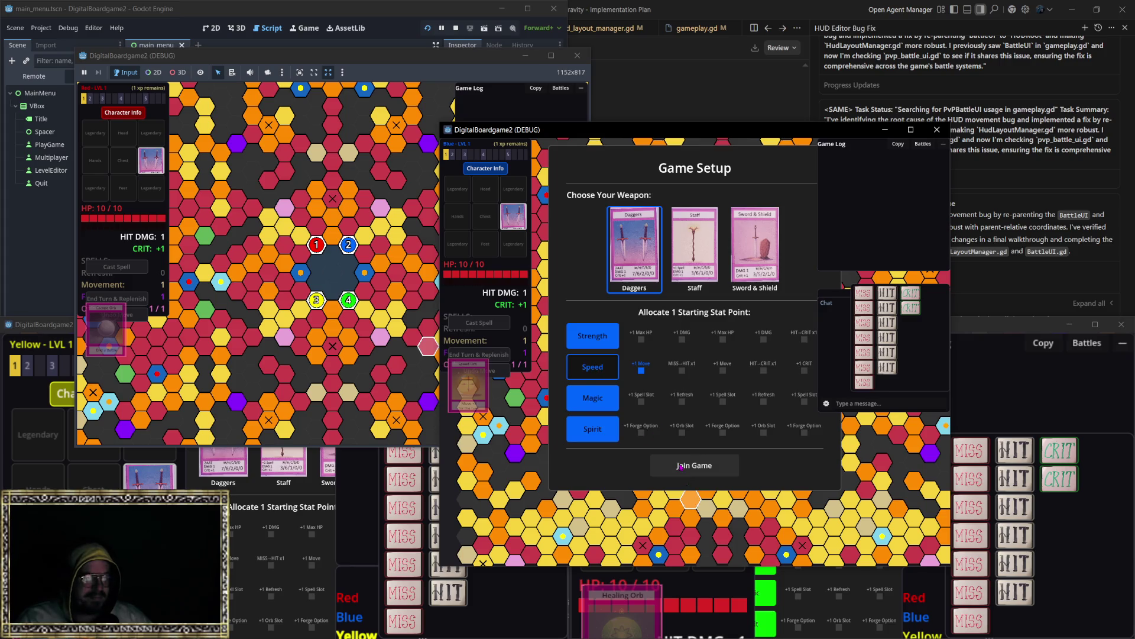
pyautogui.click(686, 467)
# Toggle the Blue player's pause menu a few times while zooming the board.
pyautogui.press('Escape')
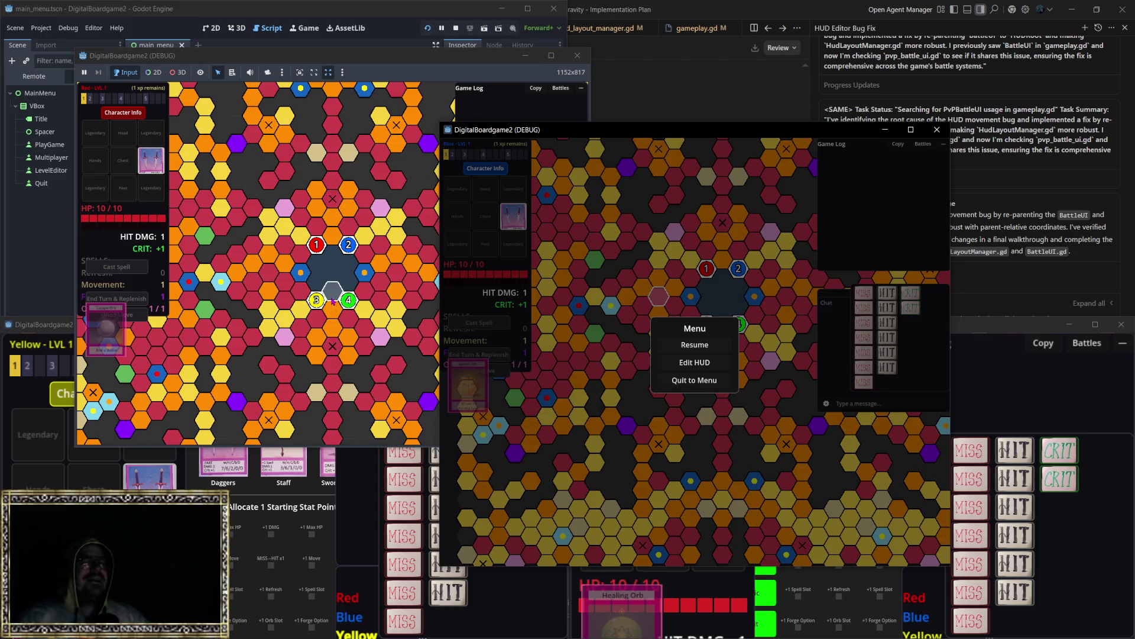
pyautogui.press('Escape')
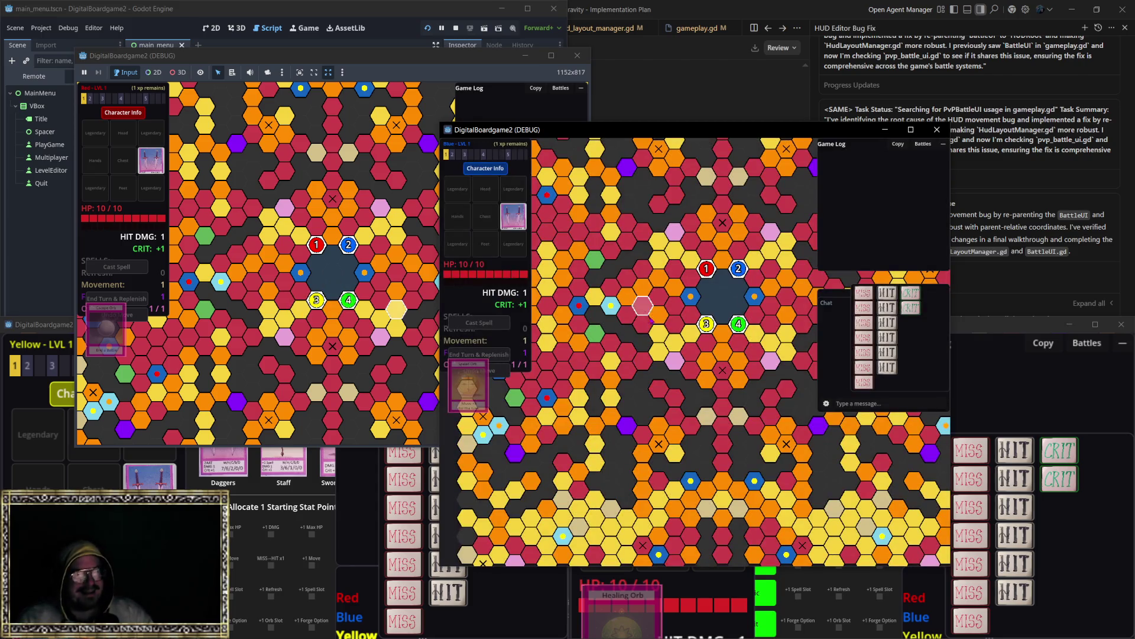
pyautogui.press('Escape')
pyautogui.press('Escape')
pyautogui.scroll(3, 615, 347)
pyautogui.press('Escape')
pyautogui.press('Escape')
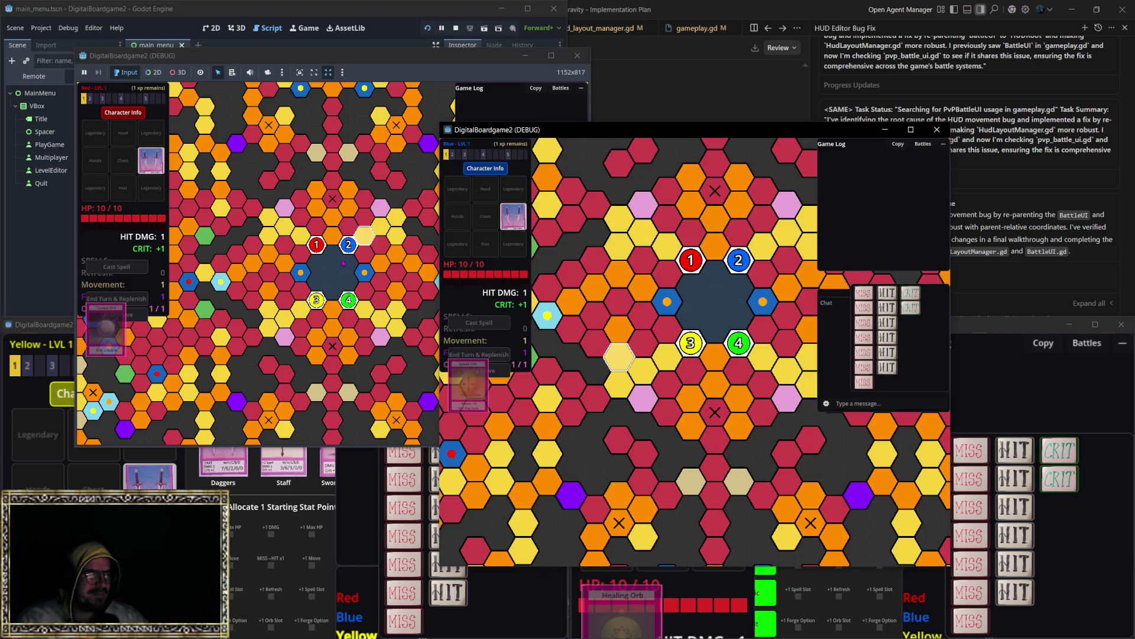
pyautogui.scroll(2, 349, 228)
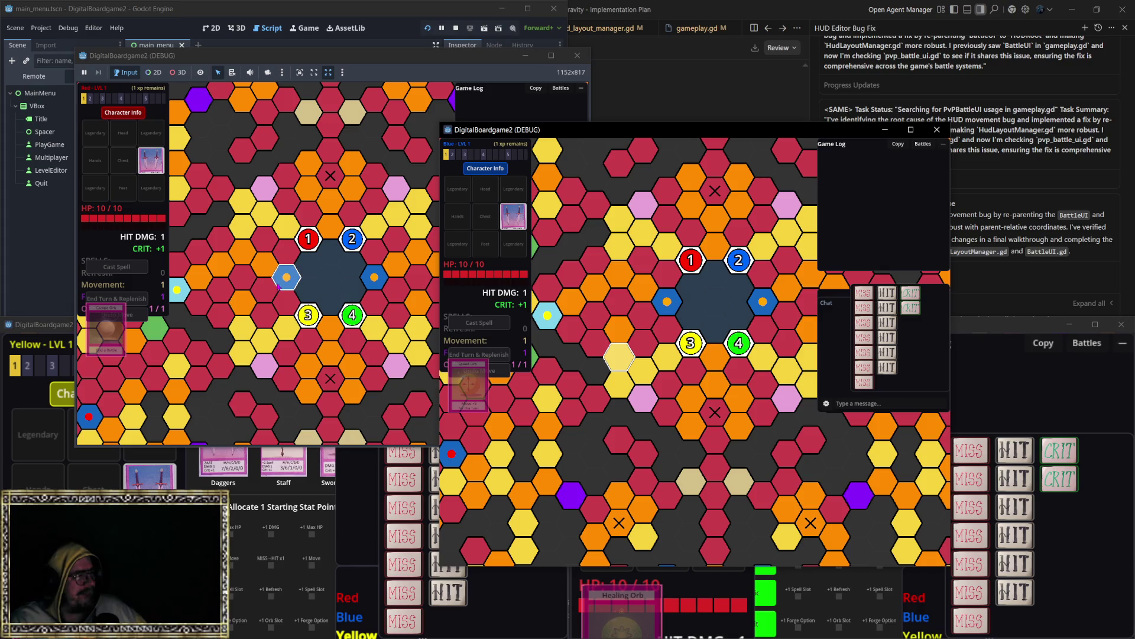
# Zoom the Red player's board, then close the Red, Green and Yellow game windows.
pyautogui.click(278, 251)
pyautogui.scroll(2, 322, 305)
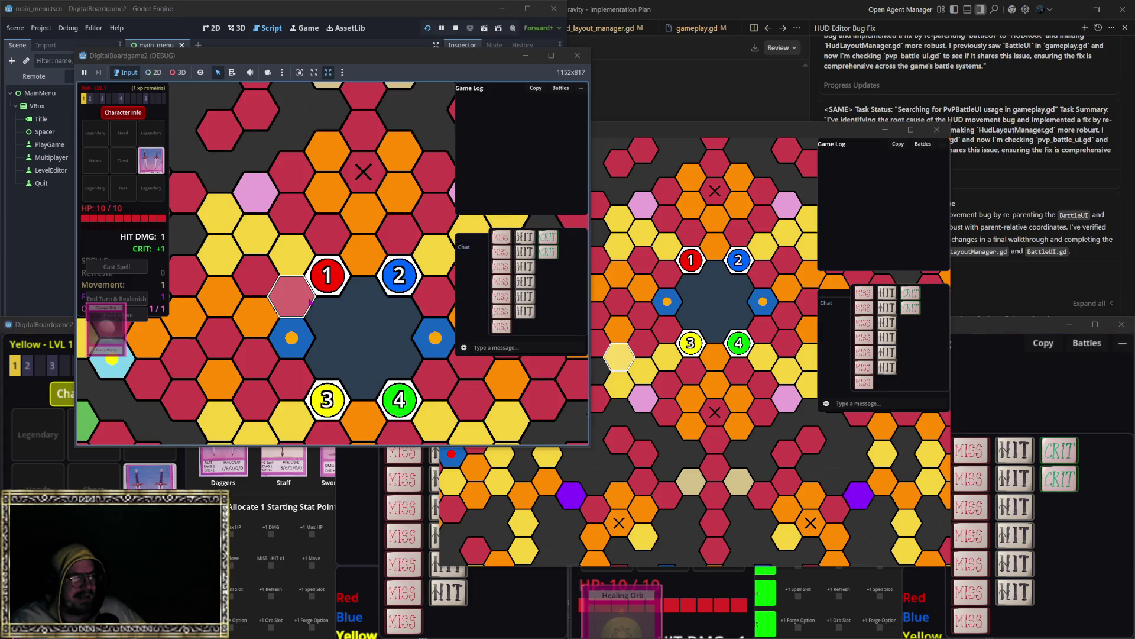
pyautogui.scroll(-1, 310, 302)
pyautogui.scroll(1, 314, 305)
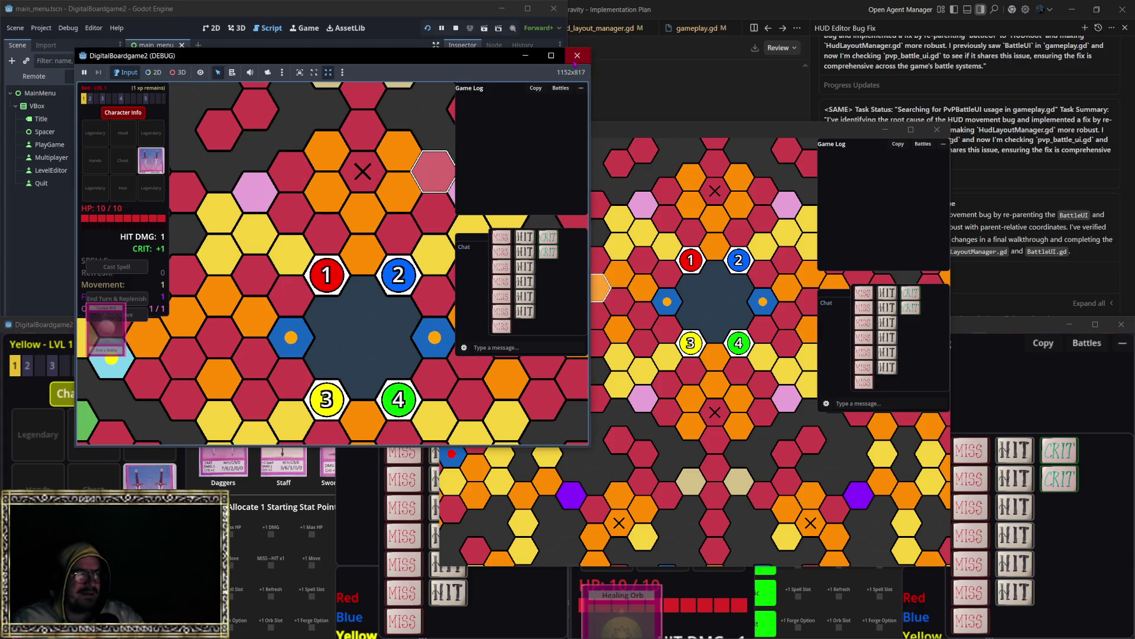
pyautogui.click(577, 55)
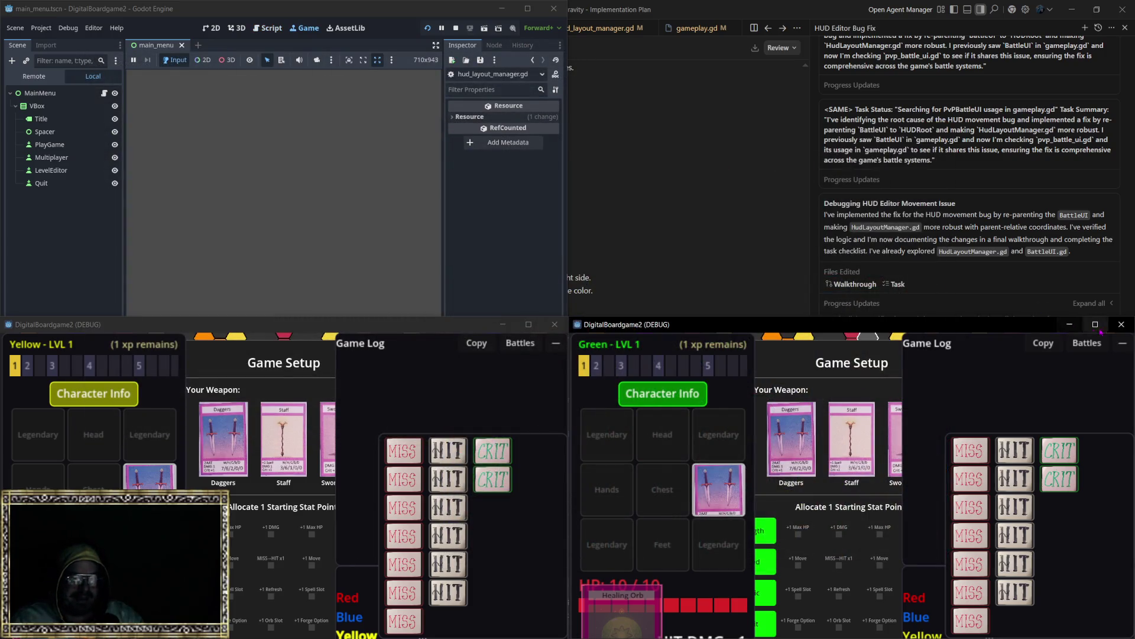
pyautogui.click(1121, 324)
pyautogui.click(555, 324)
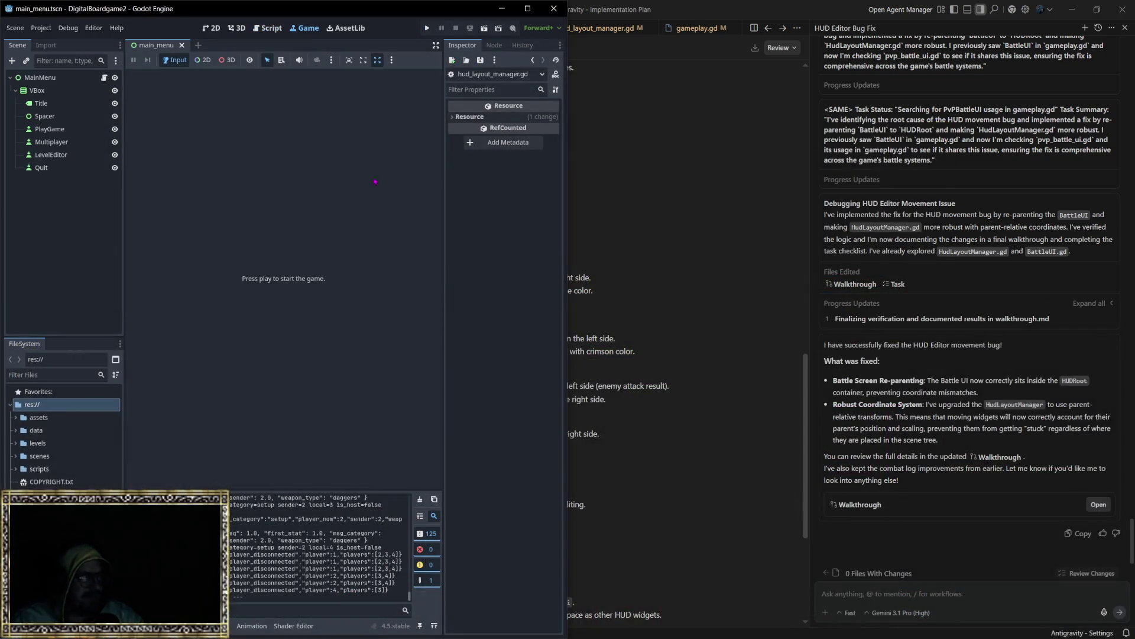
# Relaunch the game, enter Game Setup via Play Game, then quit back to the Main Menu.
pyautogui.click(426, 28)
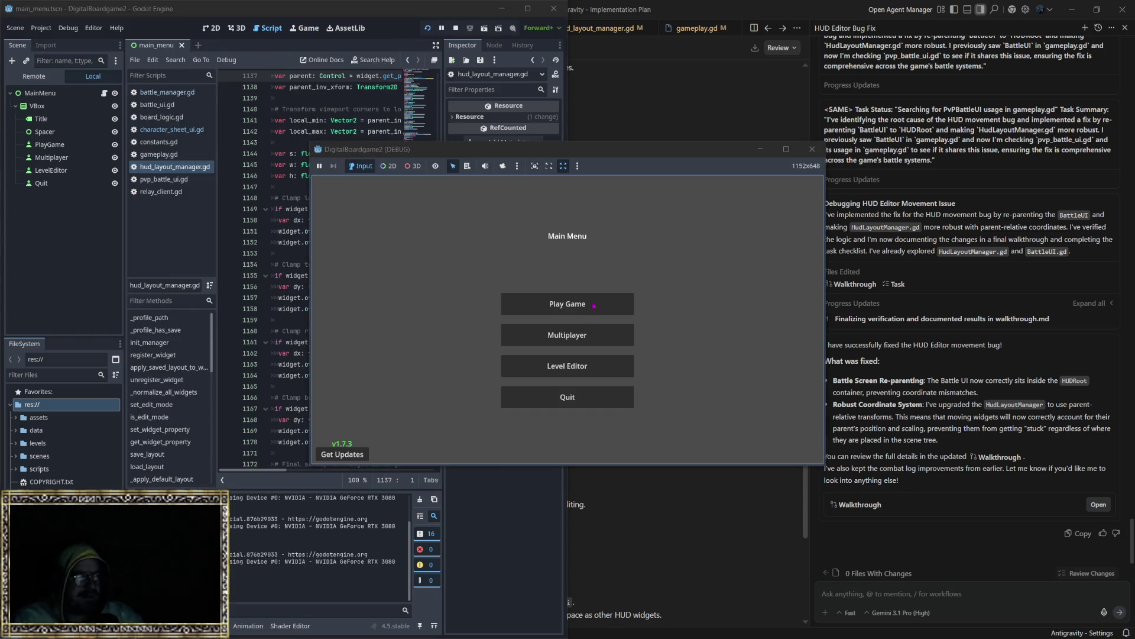
pyautogui.click(603, 314)
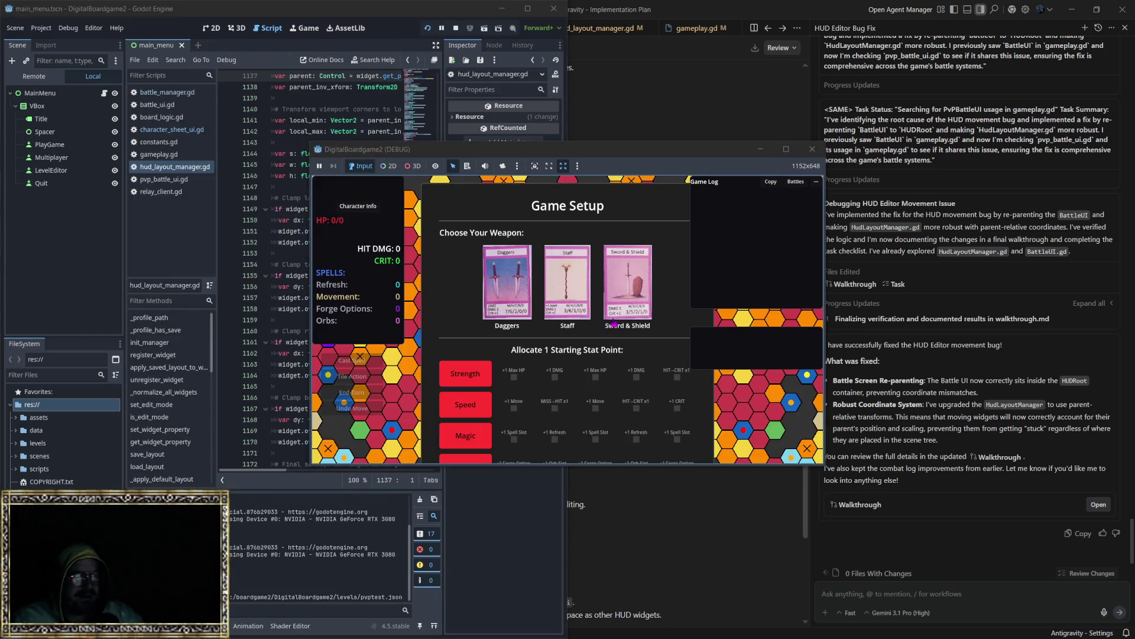
pyautogui.press('Escape')
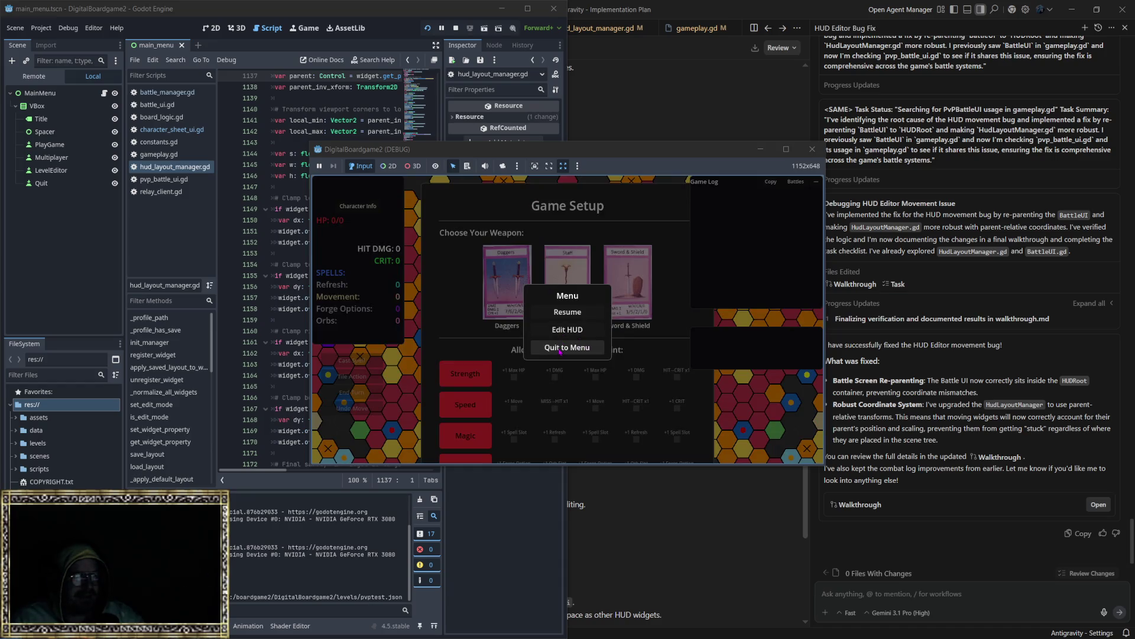
pyautogui.click(560, 349)
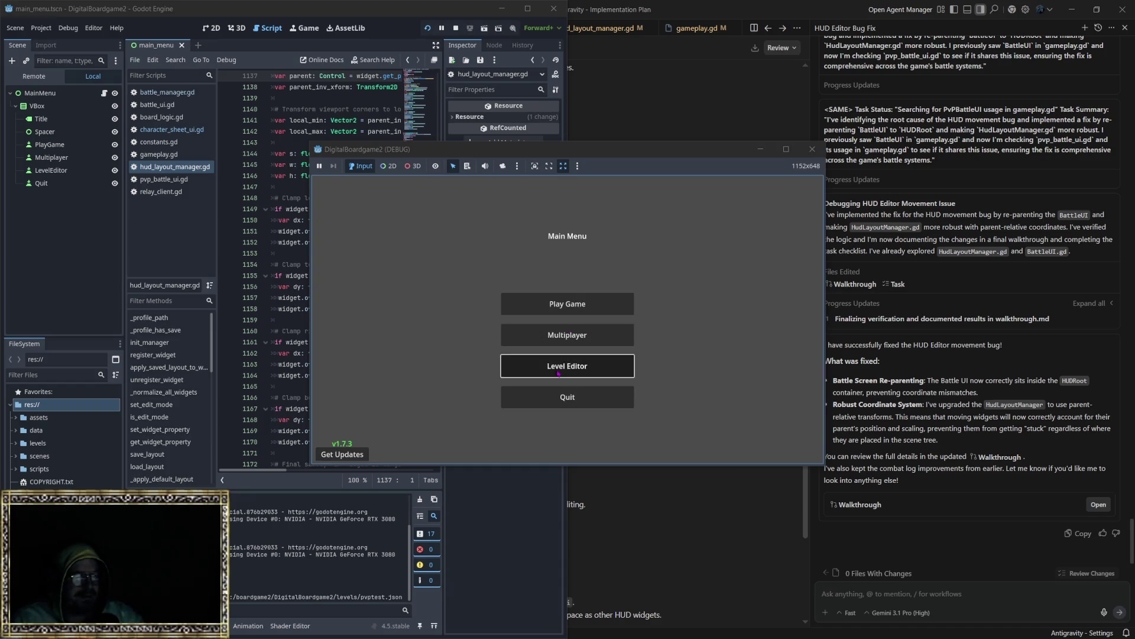
# Open the Level Editor, cancel loading a saved level, and maximise the game window.
pyautogui.click(558, 374)
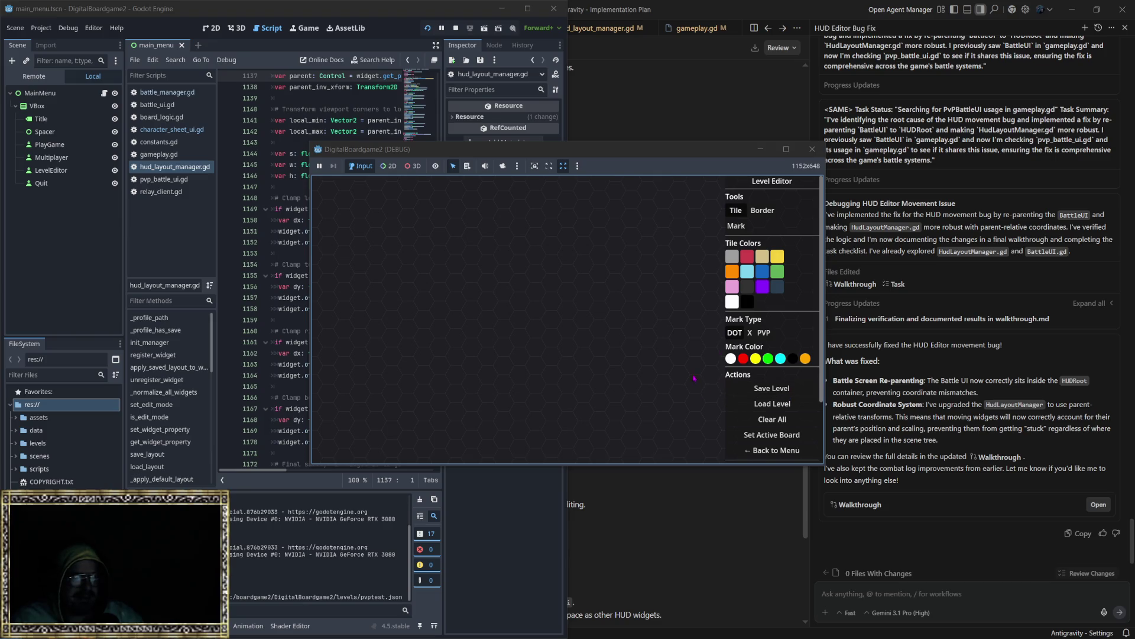
pyautogui.click(771, 404)
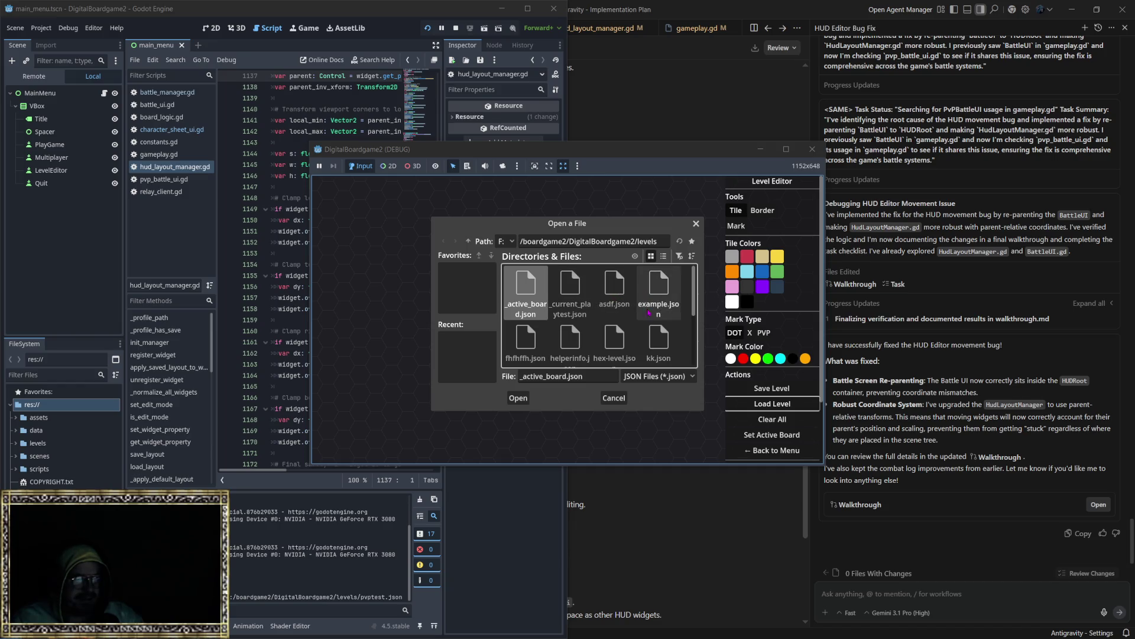
pyautogui.click(771, 404)
pyautogui.click(786, 149)
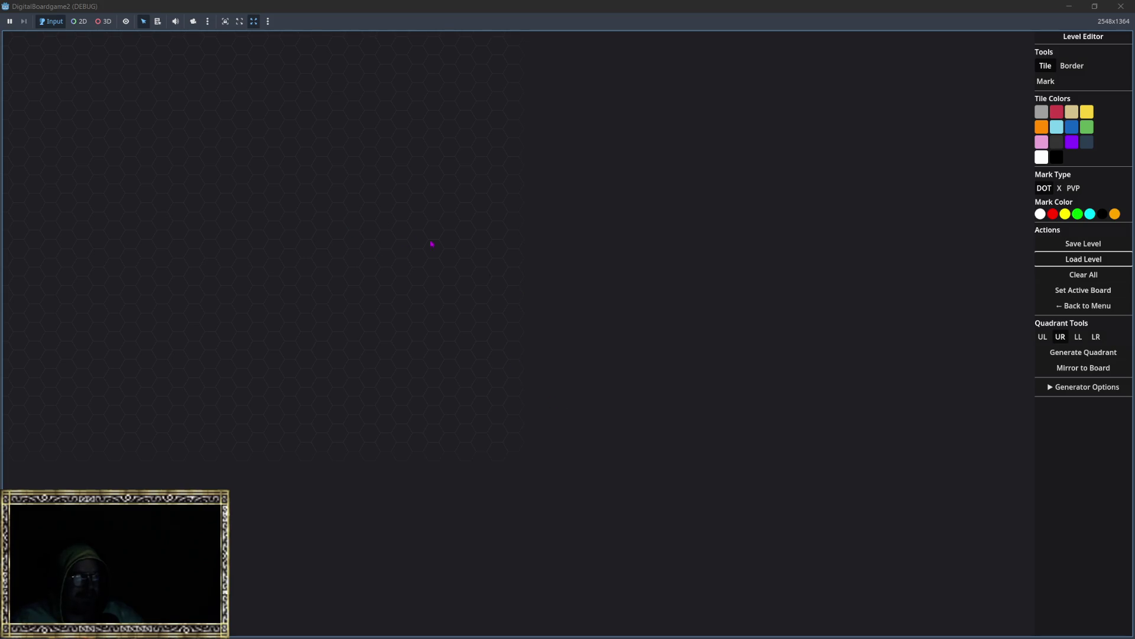
pyautogui.click(1095, 6)
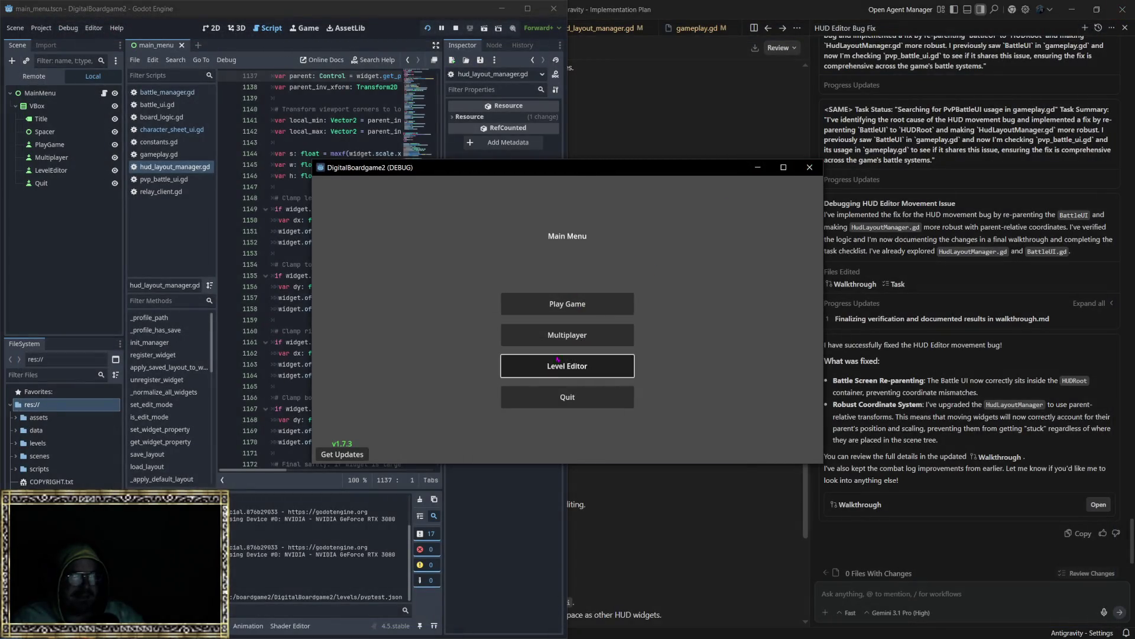
pyautogui.click(603, 366)
pyautogui.click(782, 169)
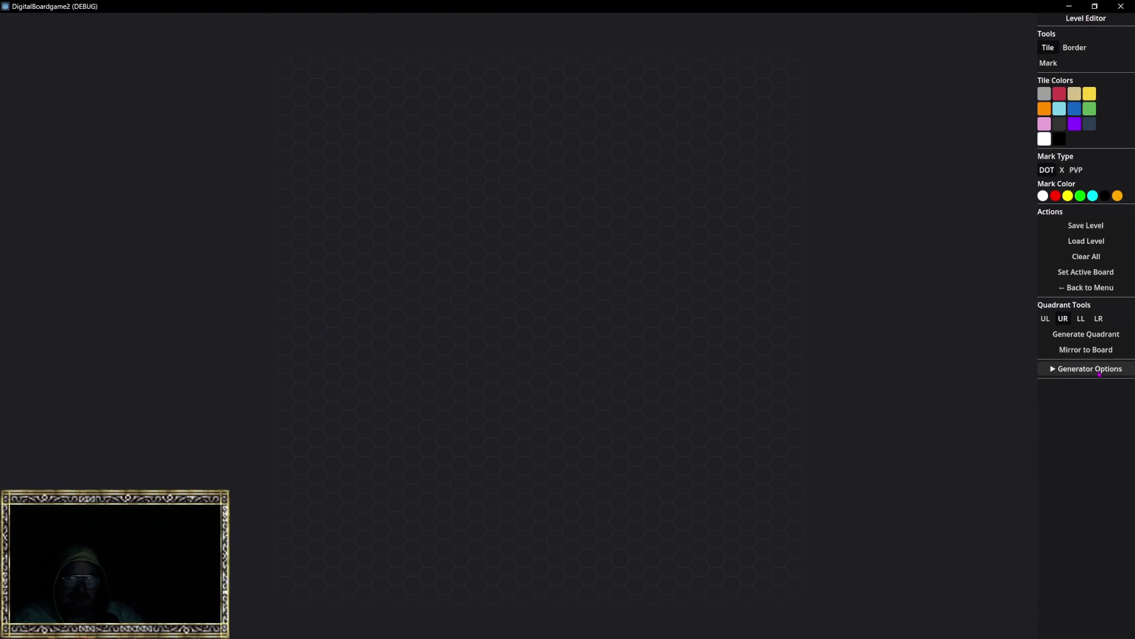
# Target the UL quadrant, clear the whole board, and generate the upper-left quadrant.
pyautogui.click(1071, 335)
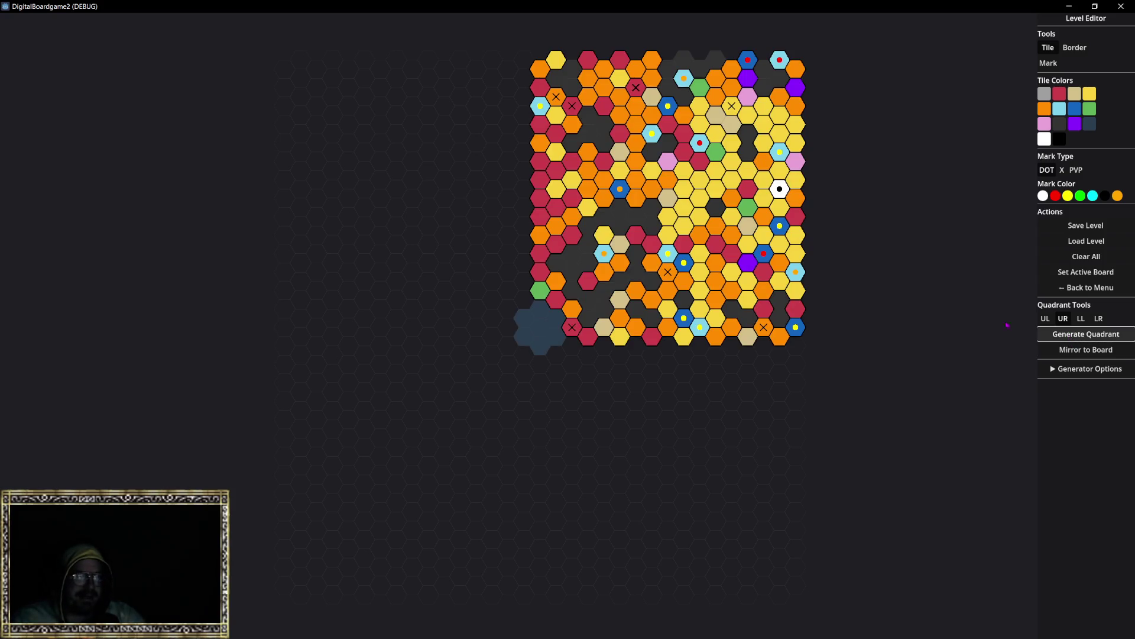
pyautogui.click(1046, 318)
pyautogui.click(1087, 258)
pyautogui.click(1071, 335)
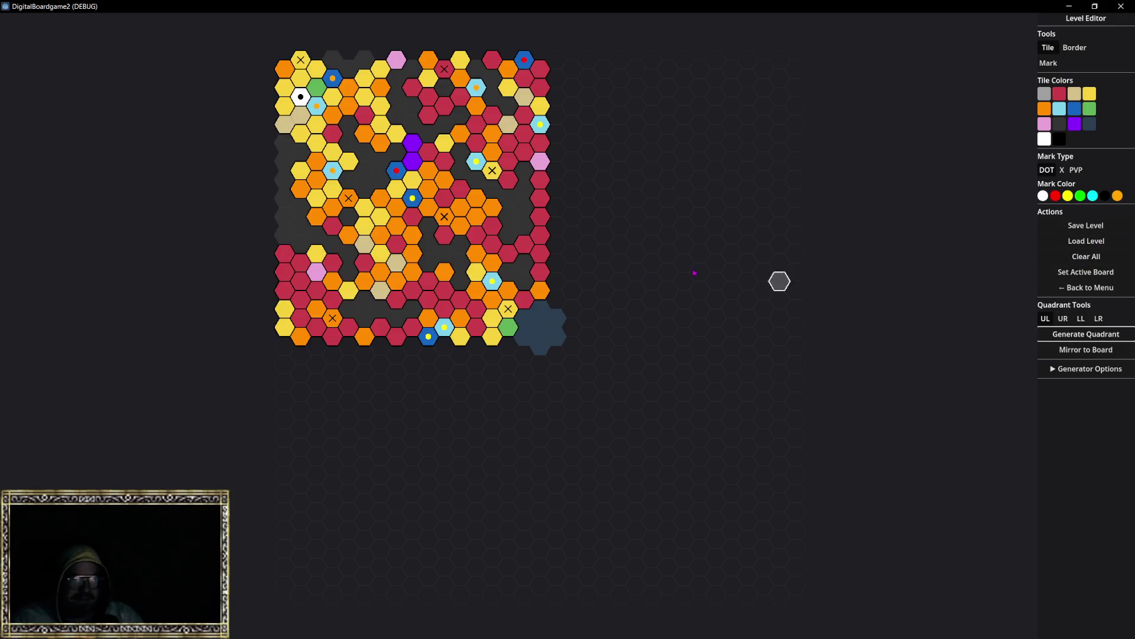
# Centre and zoom the board, regenerate the upper-left quadrant, and show the generator options.
pyautogui.scroll(2, 524, 245)
pyautogui.moveTo(404, 202)
pyautogui.mouseDown()
pyautogui.moveTo(558, 333)
pyautogui.moveTo(597, 343)
pyautogui.mouseUp()
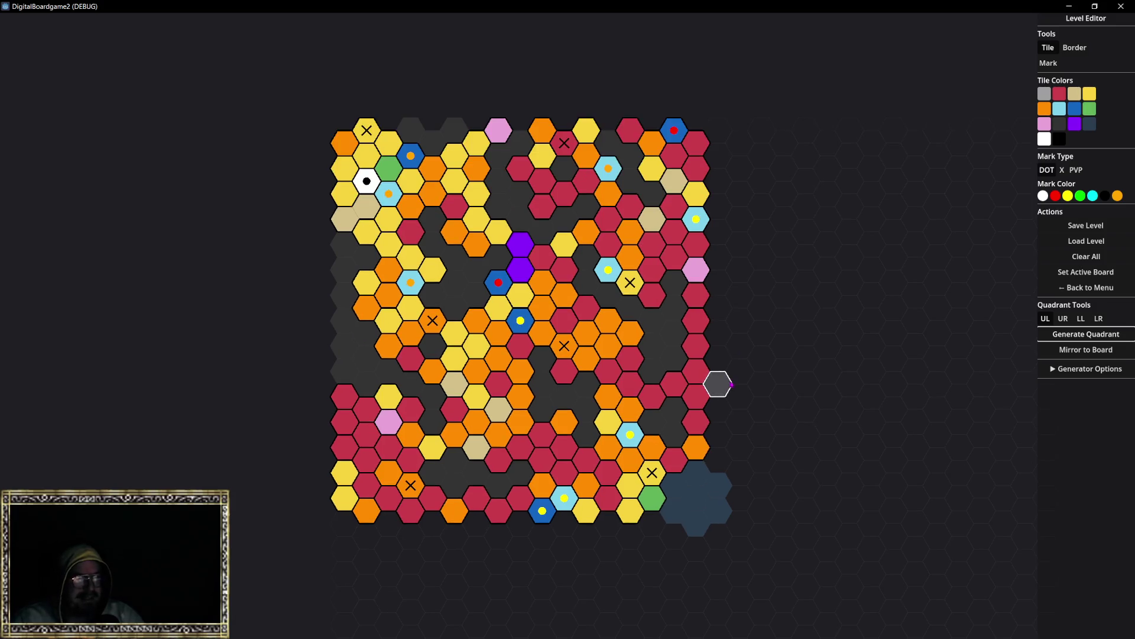
pyautogui.scroll(1, 763, 367)
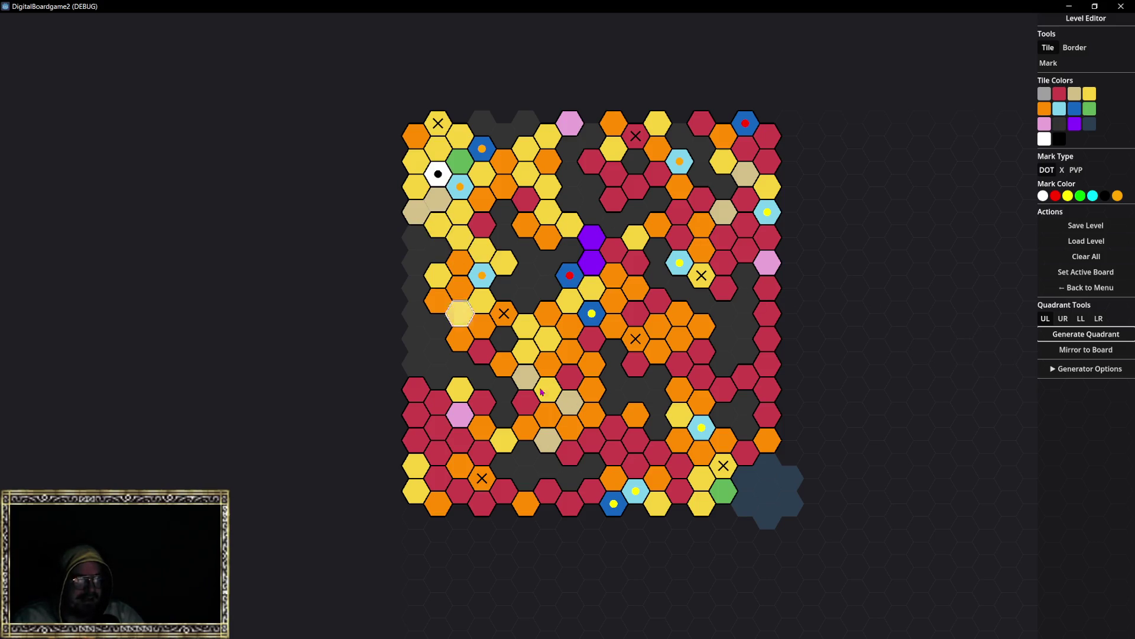
pyautogui.click(1086, 335)
pyautogui.click(1085, 373)
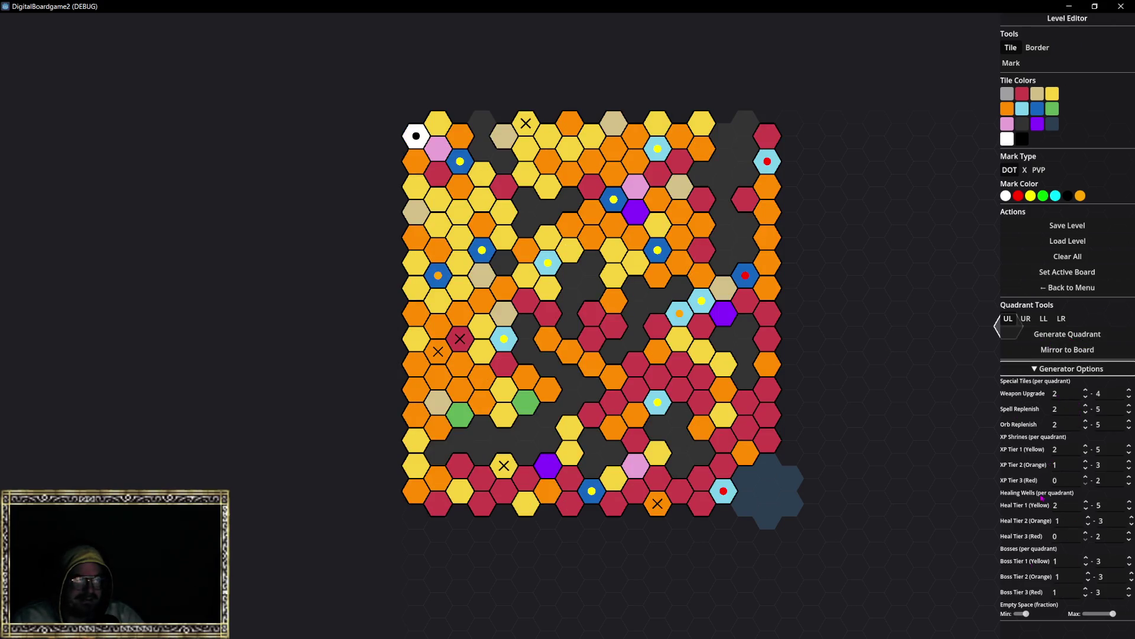
# Set the Boss, Heal and XP tier minimum counts to 3.
pyautogui.click(1066, 591)
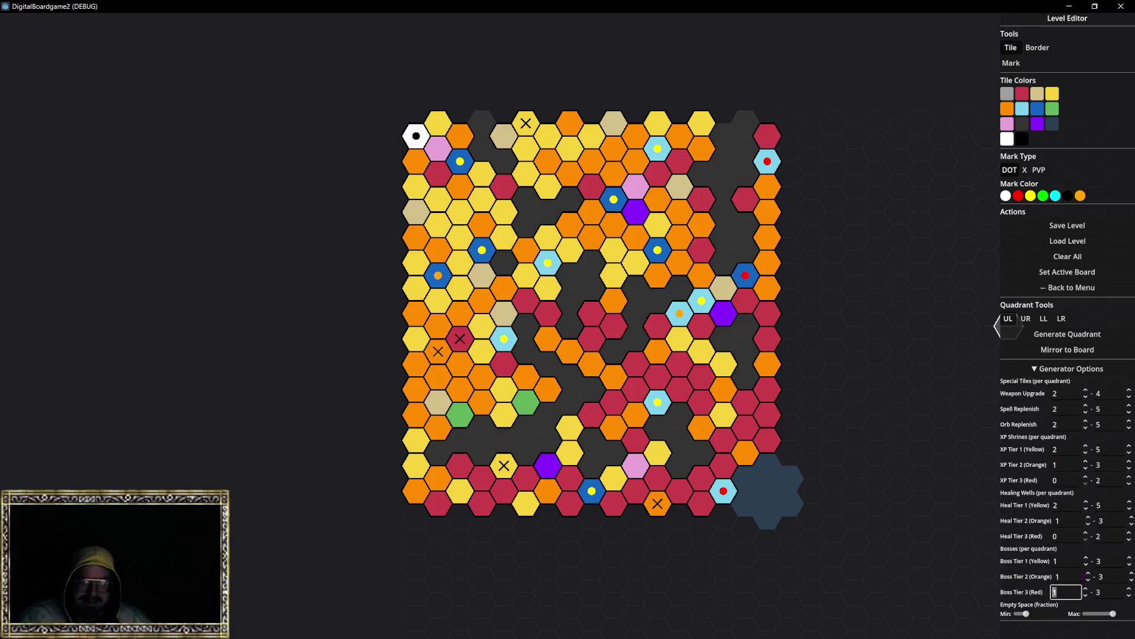
pyautogui.write('3')
pyautogui.click(1070, 576)
pyautogui.click(1060, 561)
pyautogui.write('3')
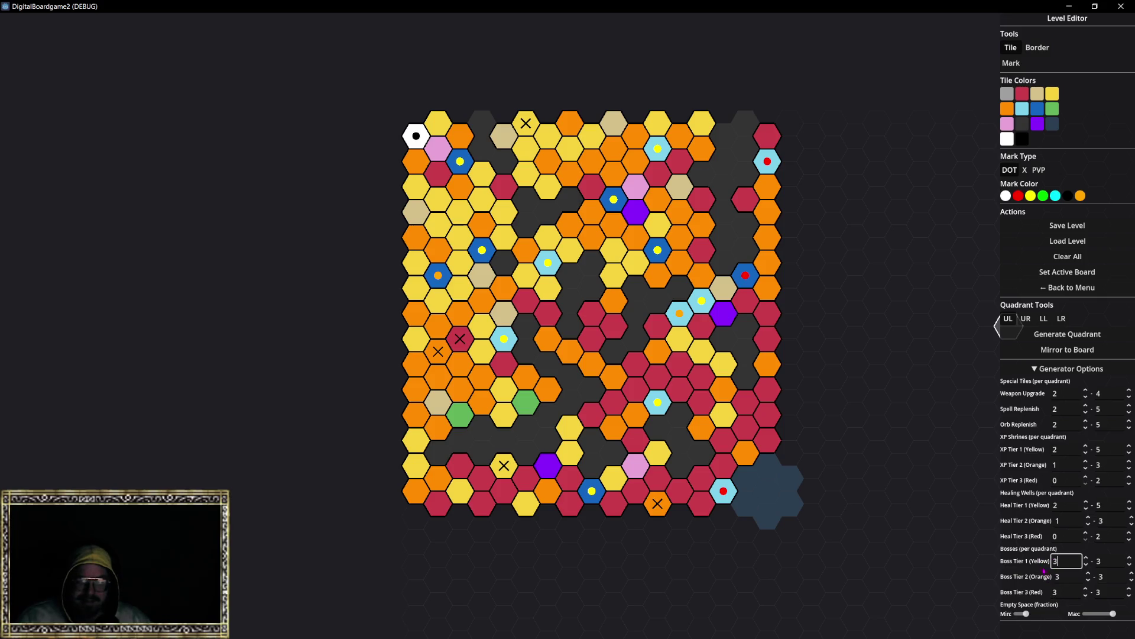
pyautogui.click(1064, 535)
pyautogui.write('3')
pyautogui.click(1057, 520)
pyautogui.click(1063, 505)
pyautogui.write('3')
pyautogui.click(1069, 478)
pyautogui.write('3')
pyautogui.click(1063, 464)
pyautogui.write('3')
# Set the Orb Replenish minimum to 6 and the Weapon Upgrade minimum to 4.
pyautogui.click(1063, 449)
pyautogui.click(1065, 421)
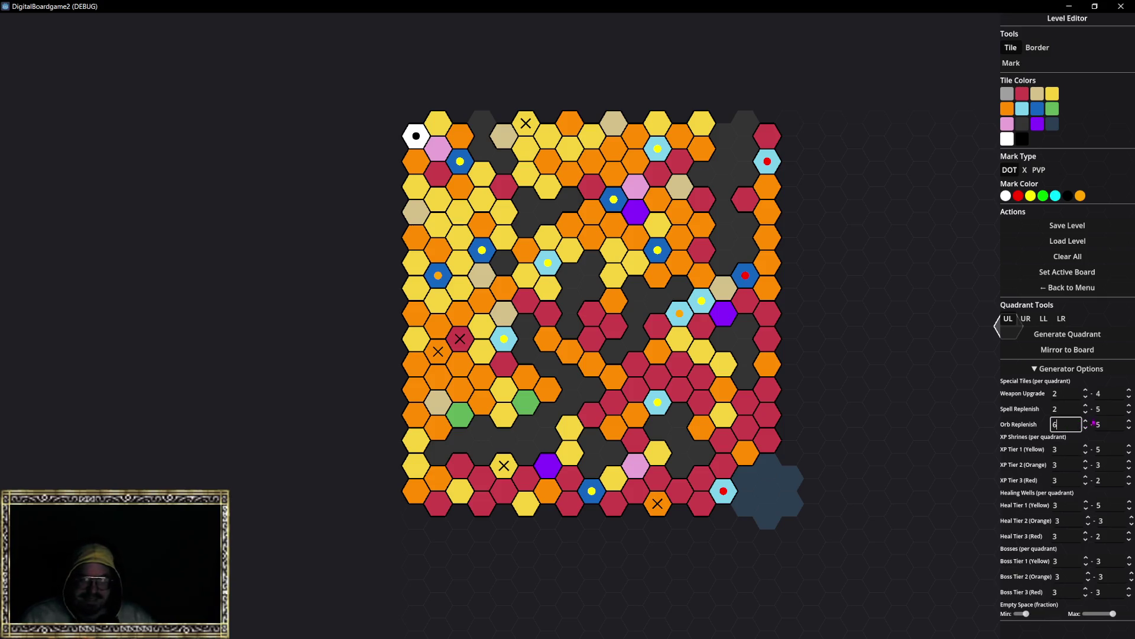
pyautogui.write('6')
pyautogui.click(1064, 409)
pyautogui.write('6')
pyautogui.click(1062, 393)
pyautogui.write('4')
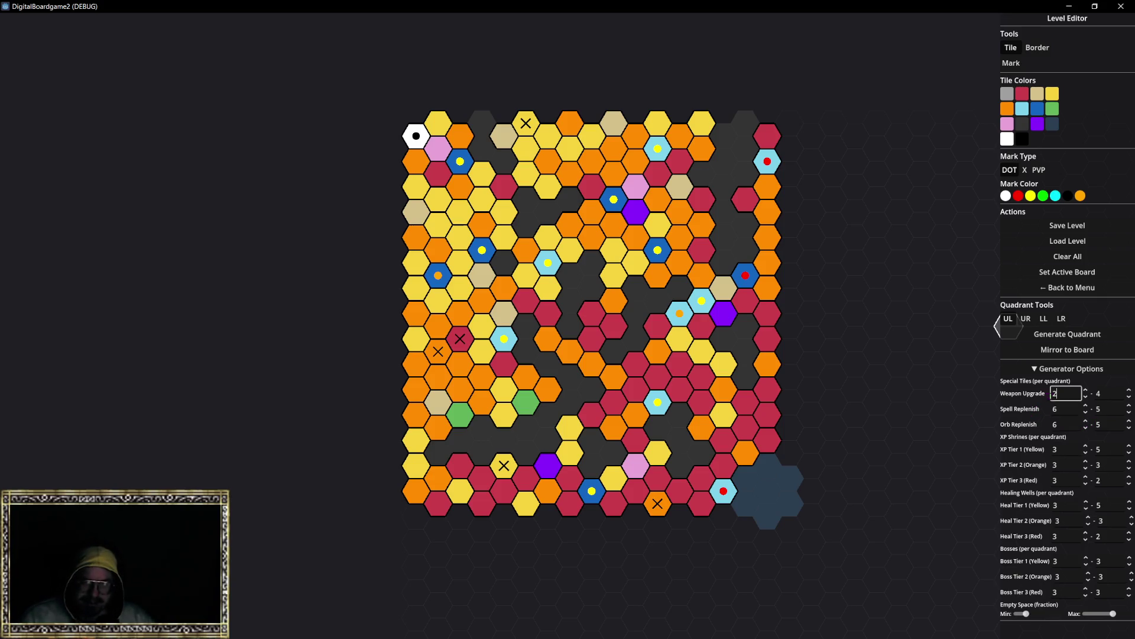
# Set Spell and Orb Replenish maximums to 6, XP and Heal Tier 3 maximums to 4, and adjust empty-space sliders.
pyautogui.click(1111, 394)
pyautogui.click(1110, 409)
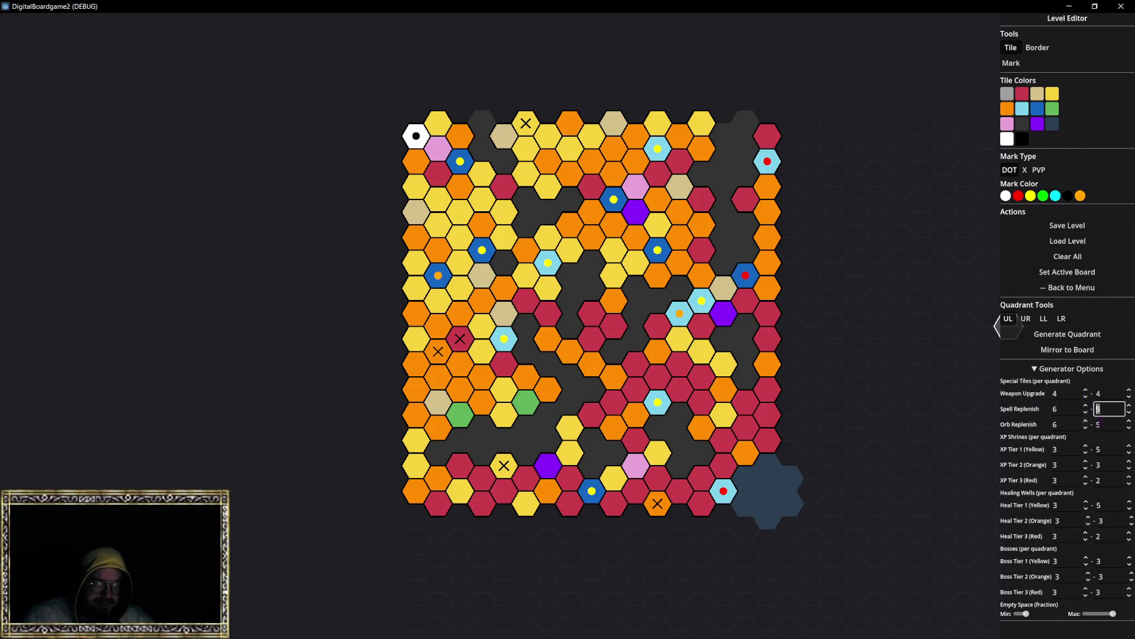
pyautogui.write('6')
pyautogui.press('Tab')
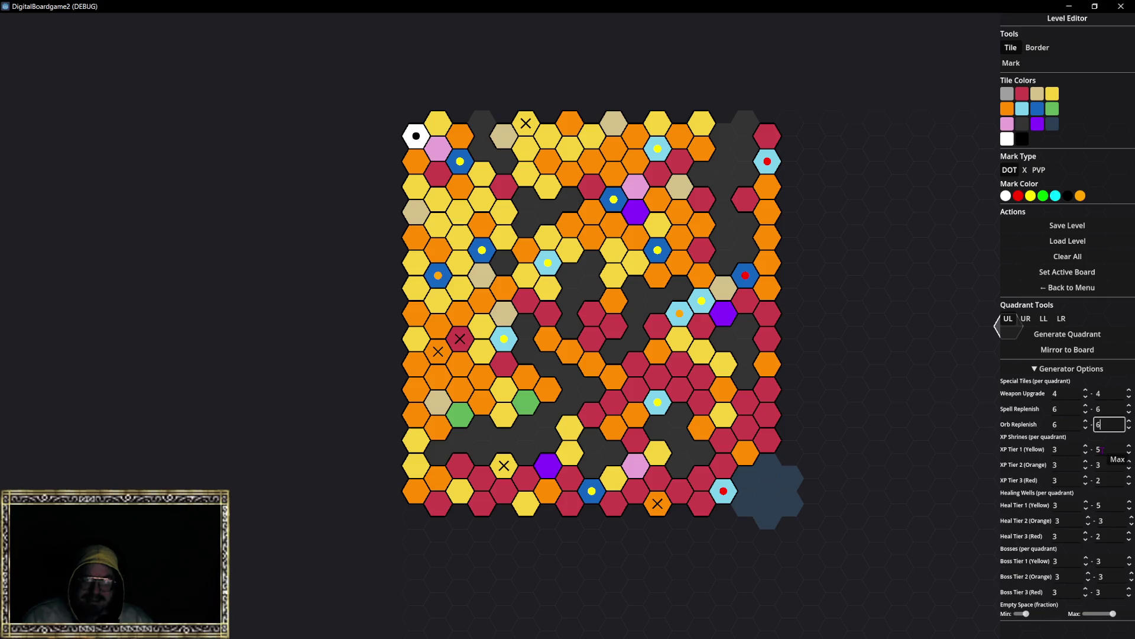
pyautogui.click(1100, 449)
pyautogui.click(1104, 480)
pyautogui.click(1099, 536)
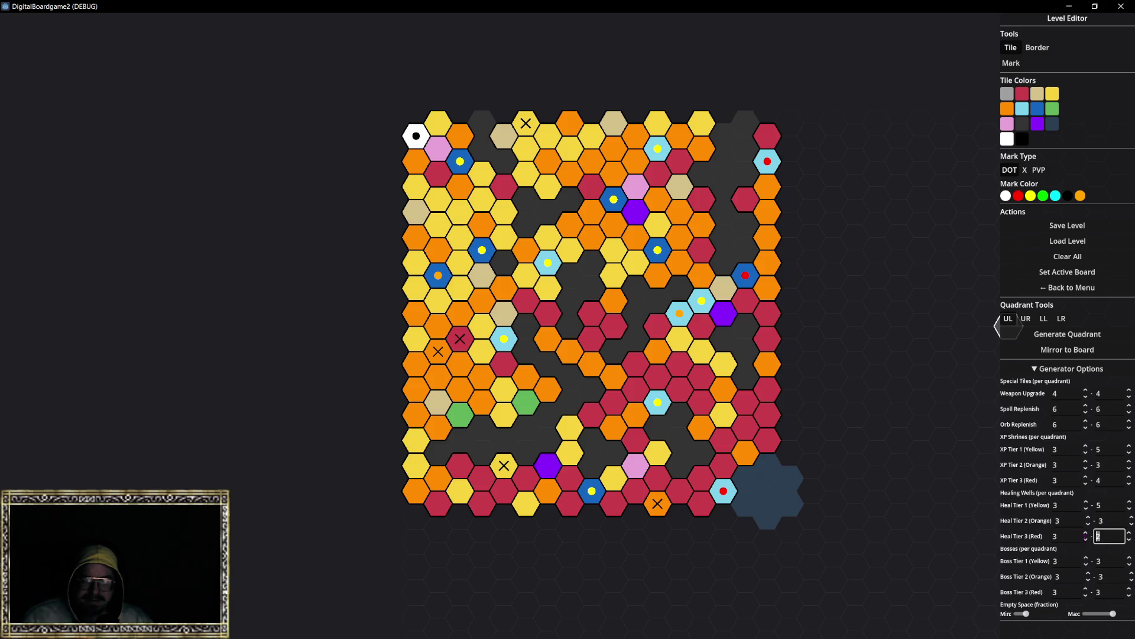
pyautogui.write('4')
pyautogui.moveTo(1114, 615); pyautogui.dragTo(1031, 622)
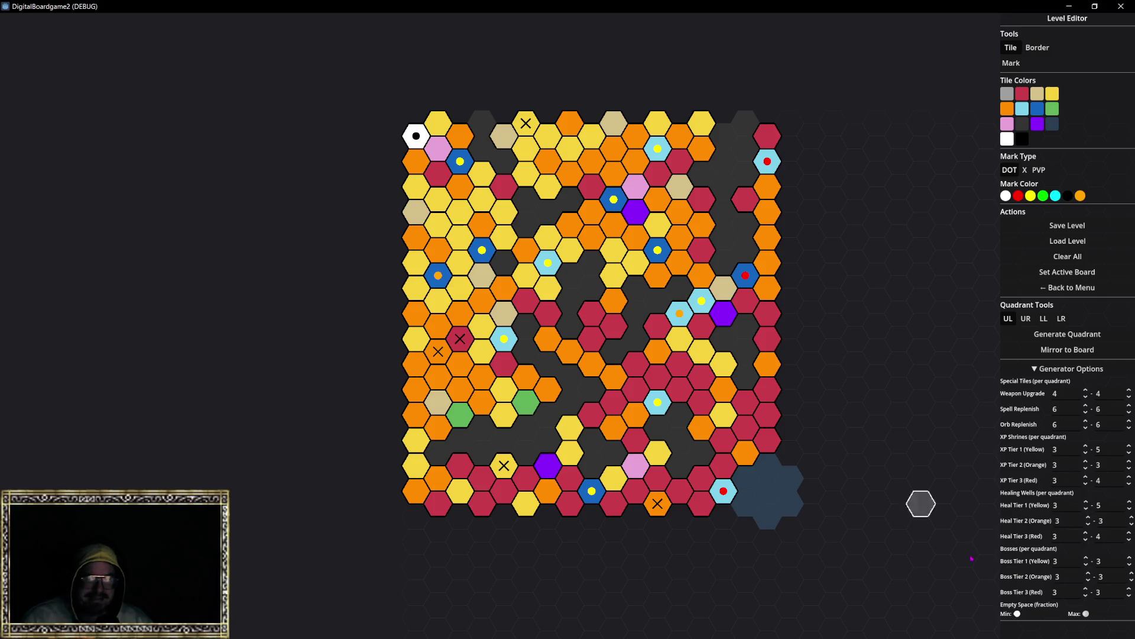
pyautogui.click(1062, 613)
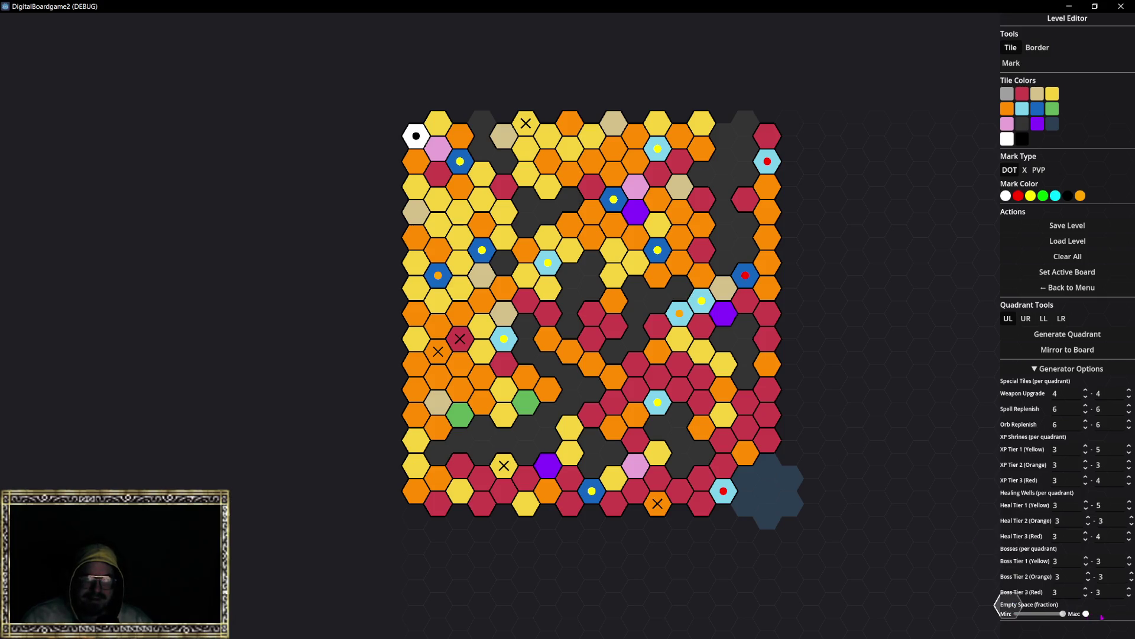
# Regenerate the board three times, then set empty-space maximum to full and minimum to zero.
pyautogui.click(1061, 337)
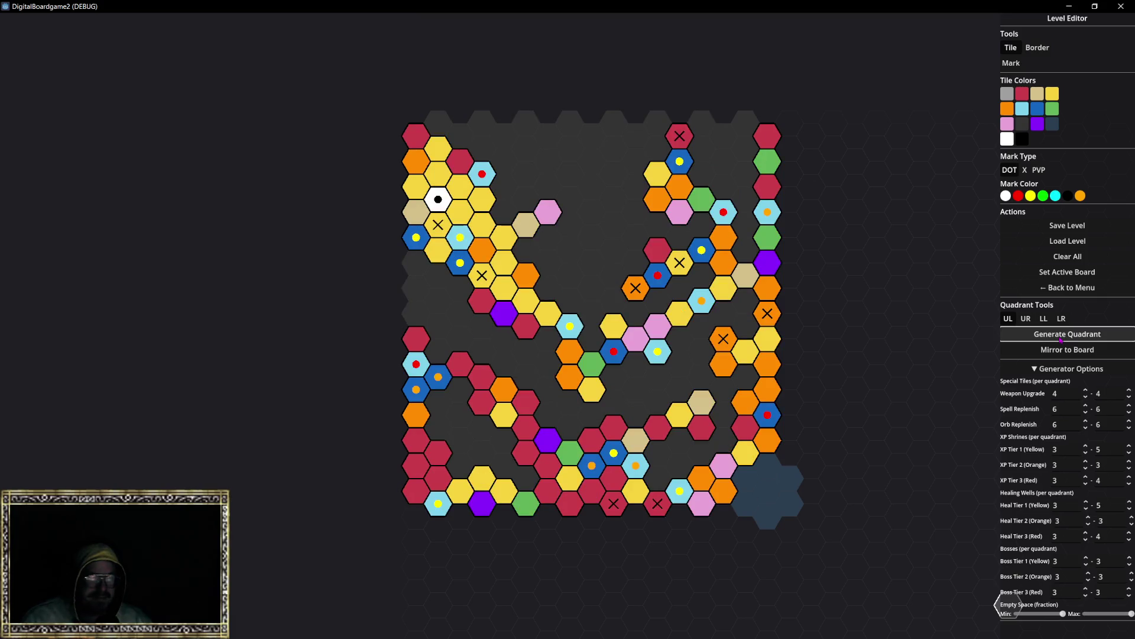
pyautogui.click(1062, 337)
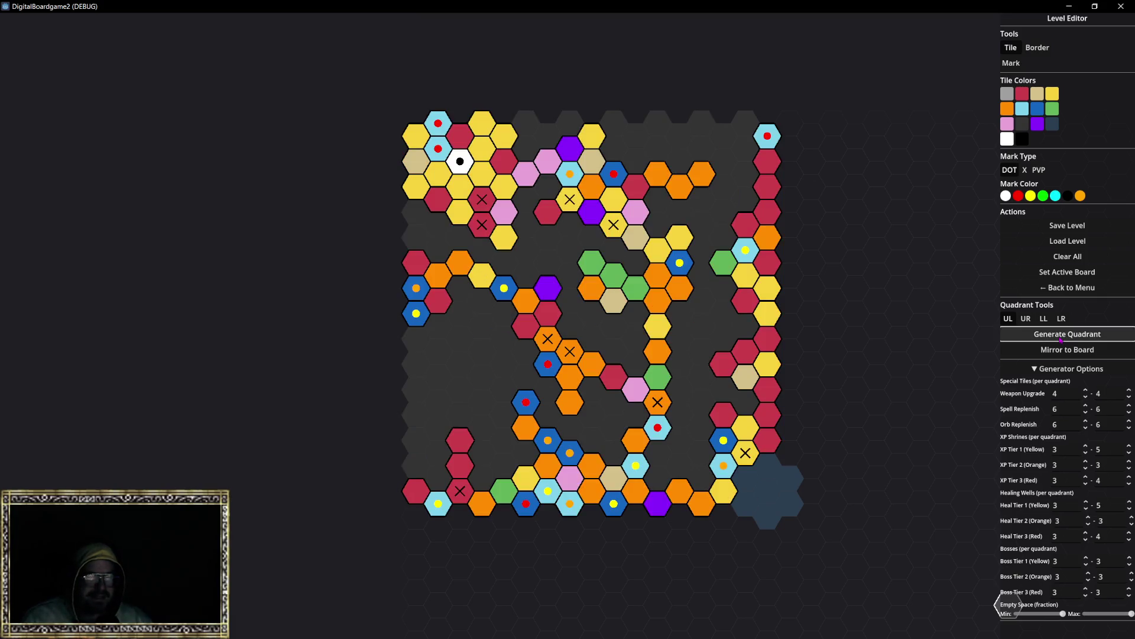
pyautogui.click(1061, 338)
pyautogui.moveTo(1082, 613)
pyautogui.mouseDown()
pyautogui.moveTo(1128, 613)
pyautogui.moveTo(1017, 618)
pyautogui.mouseUp()
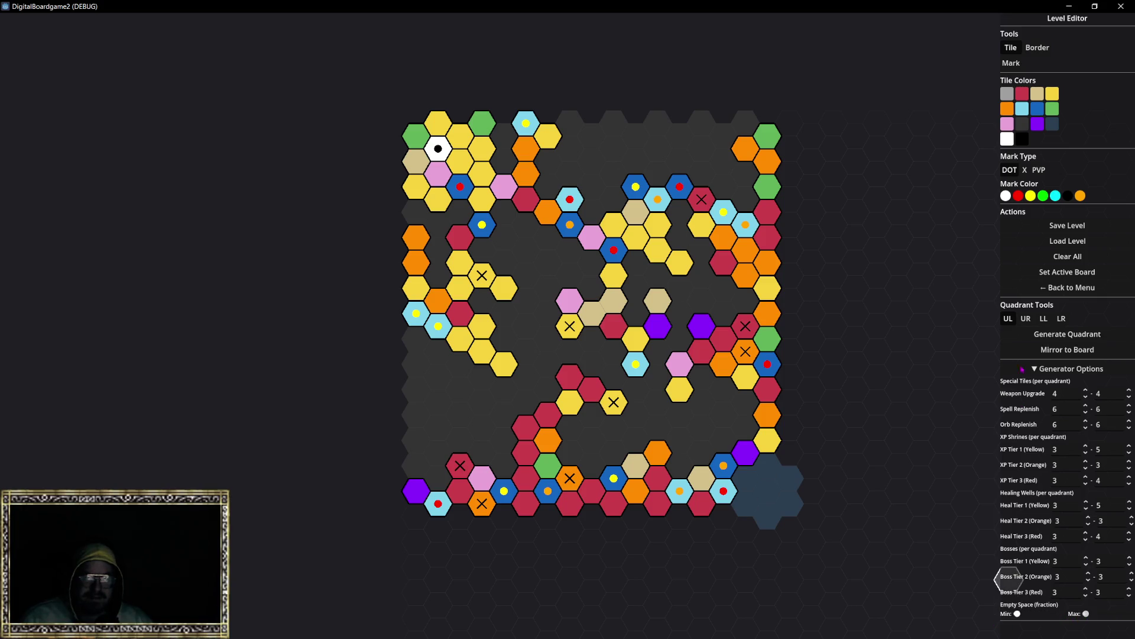
pyautogui.click(1058, 337)
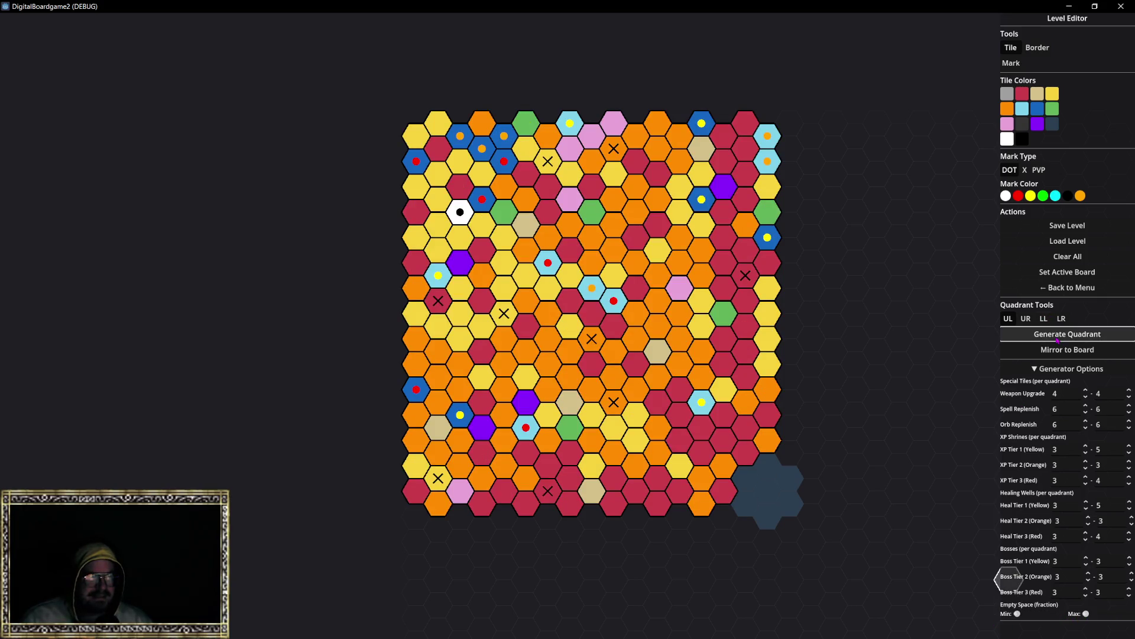
# Regenerate the upper-left quadrant eight more times to compare layouts.
pyautogui.click(1059, 340)
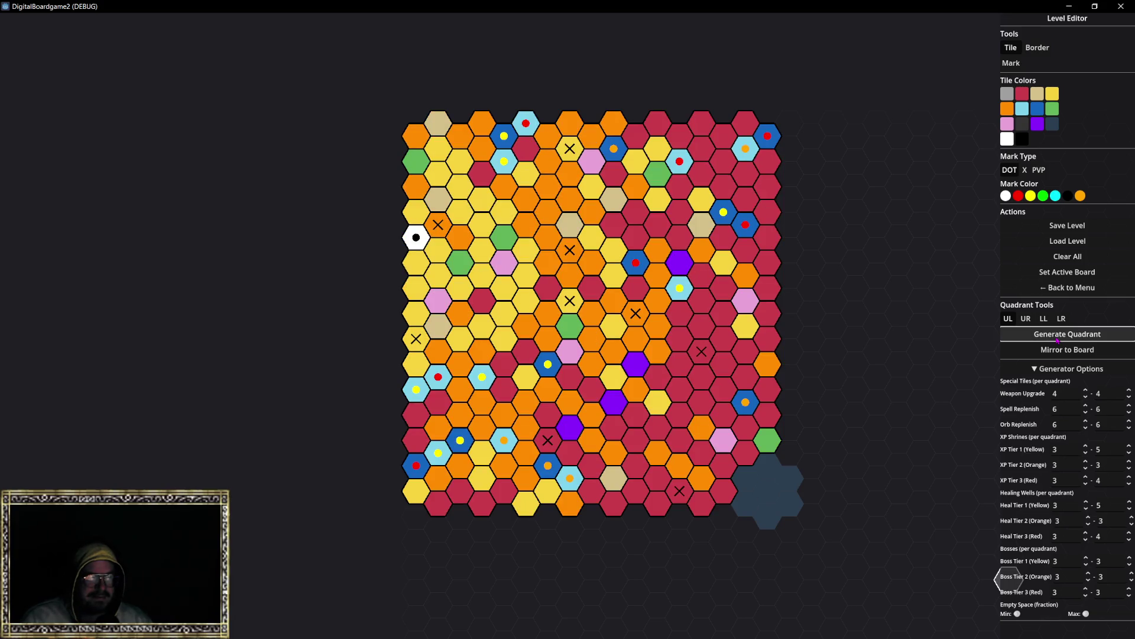
pyautogui.click(1058, 339)
pyautogui.click(1058, 340)
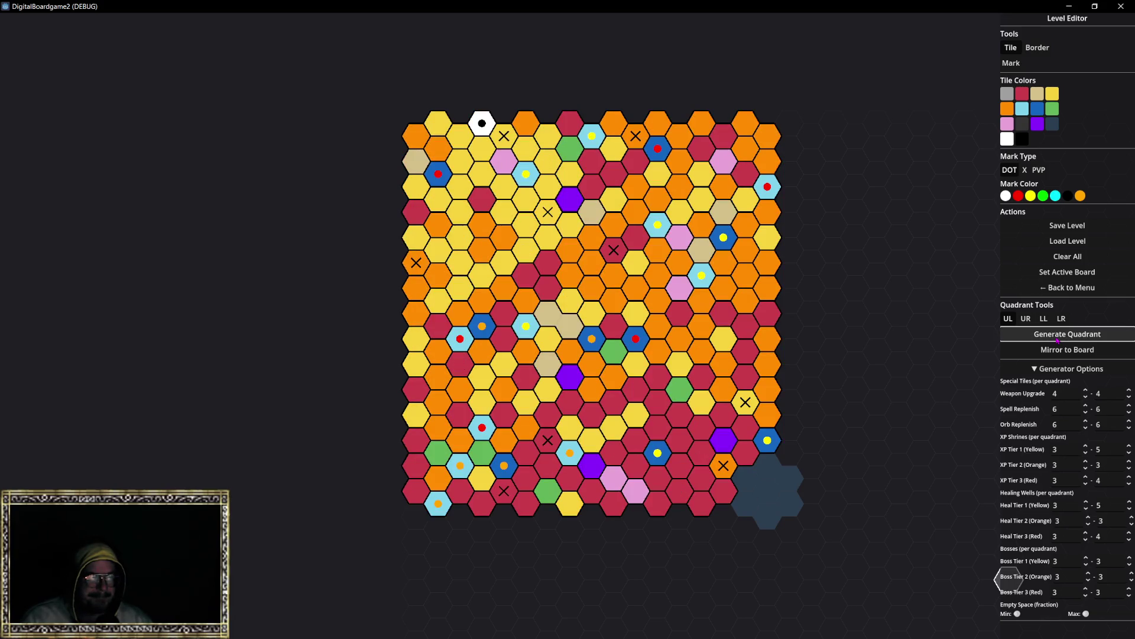
pyautogui.click(1058, 339)
pyautogui.click(1058, 340)
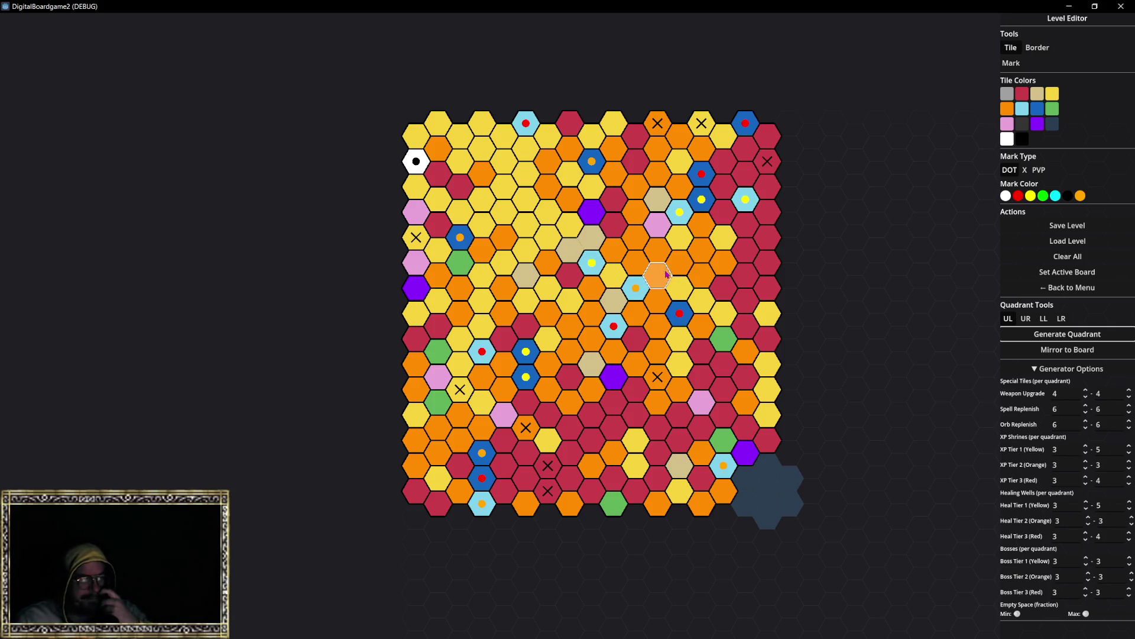
pyautogui.click(1076, 337)
pyautogui.click(1077, 338)
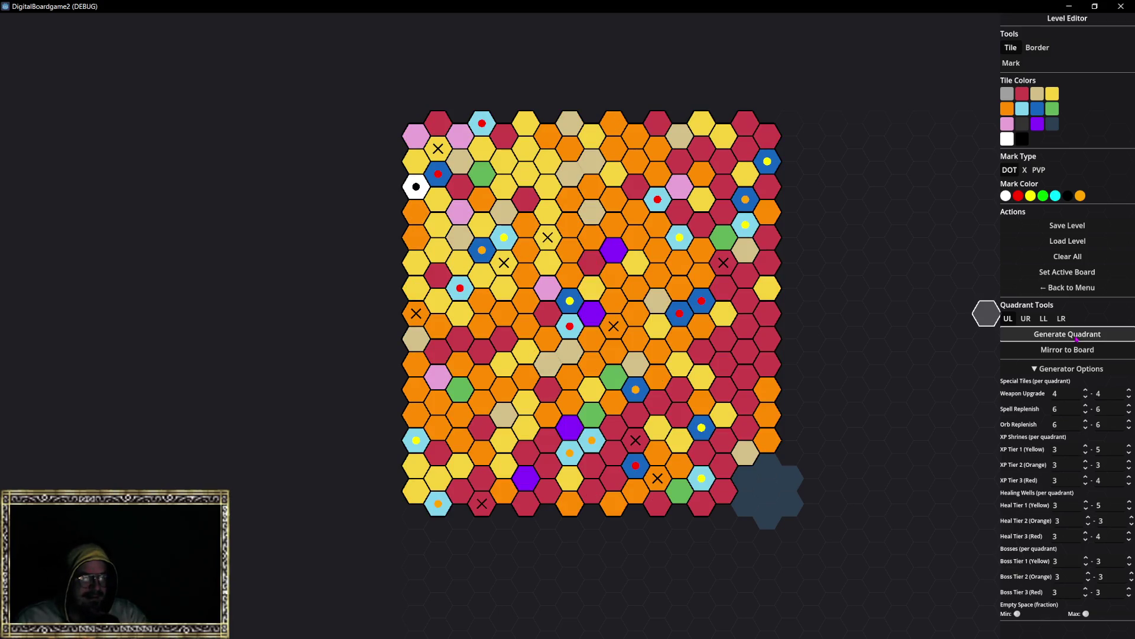
pyautogui.click(1075, 338)
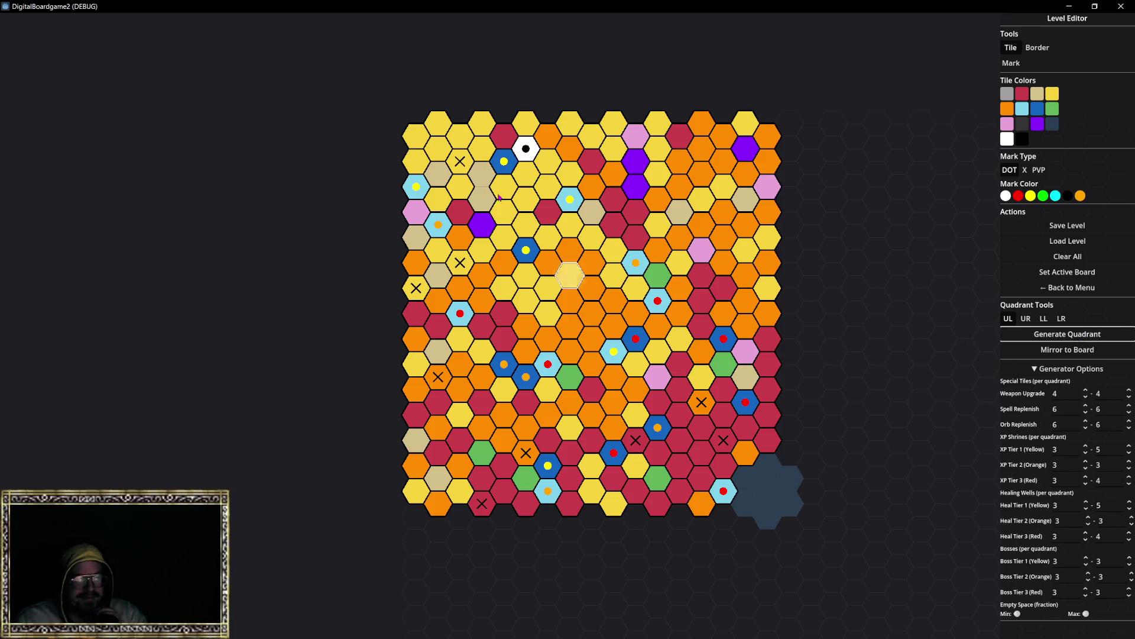
# Raise the empty-space minimum and maximum slightly and generate a board with scattered gaps.
pyautogui.moveTo(1018, 614); pyautogui.dragTo(1037, 614)
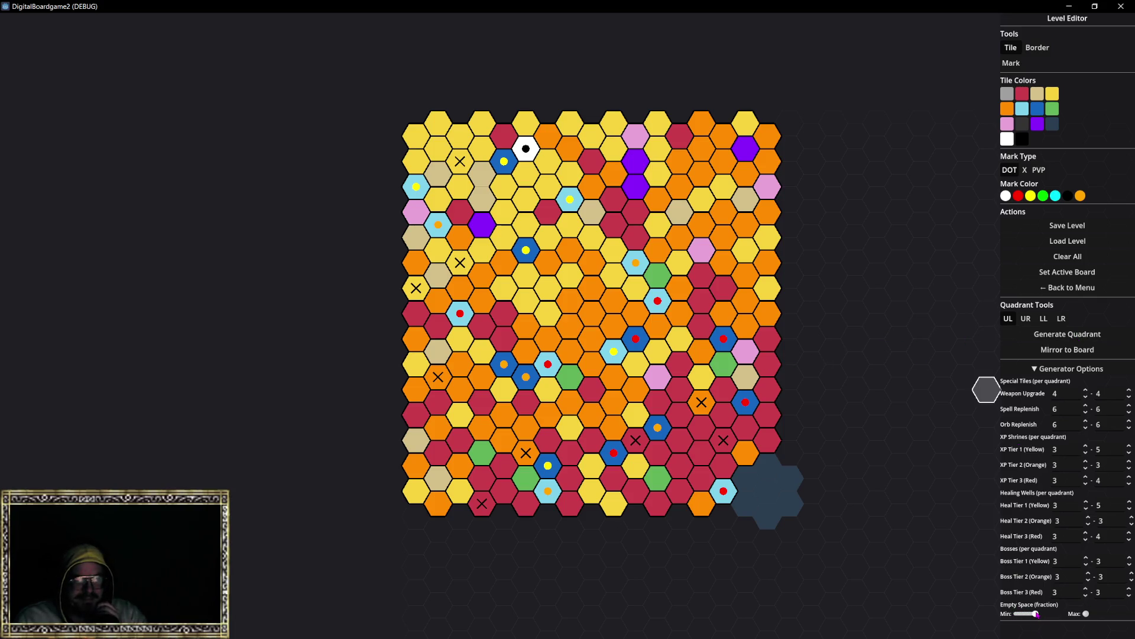
pyautogui.moveTo(1103, 621); pyautogui.dragTo(1105, 618)
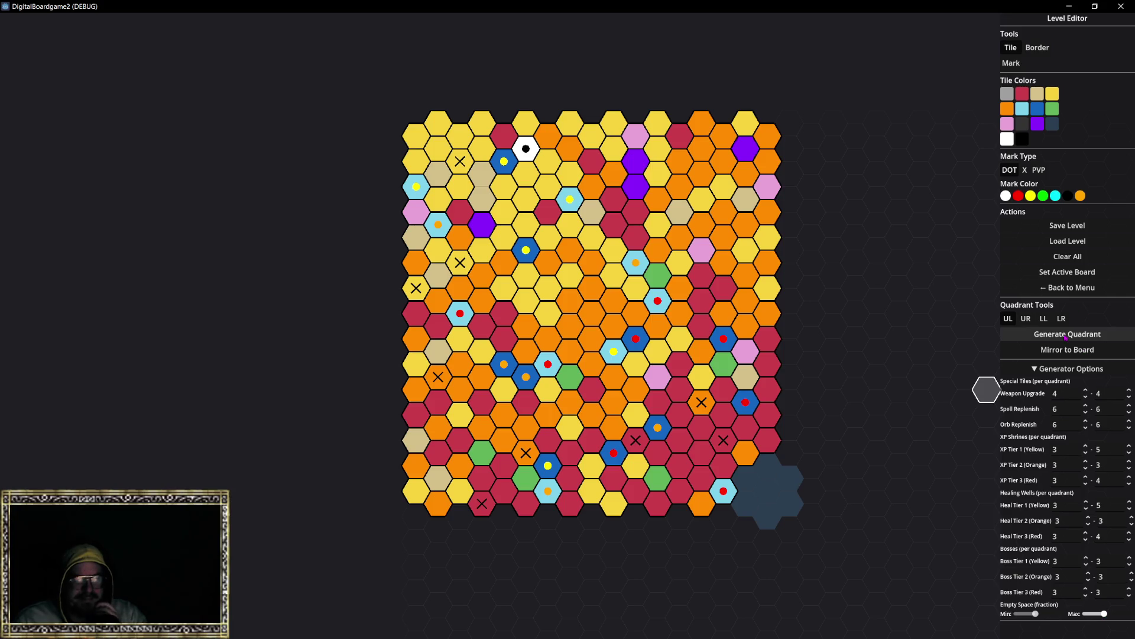
pyautogui.click(1066, 337)
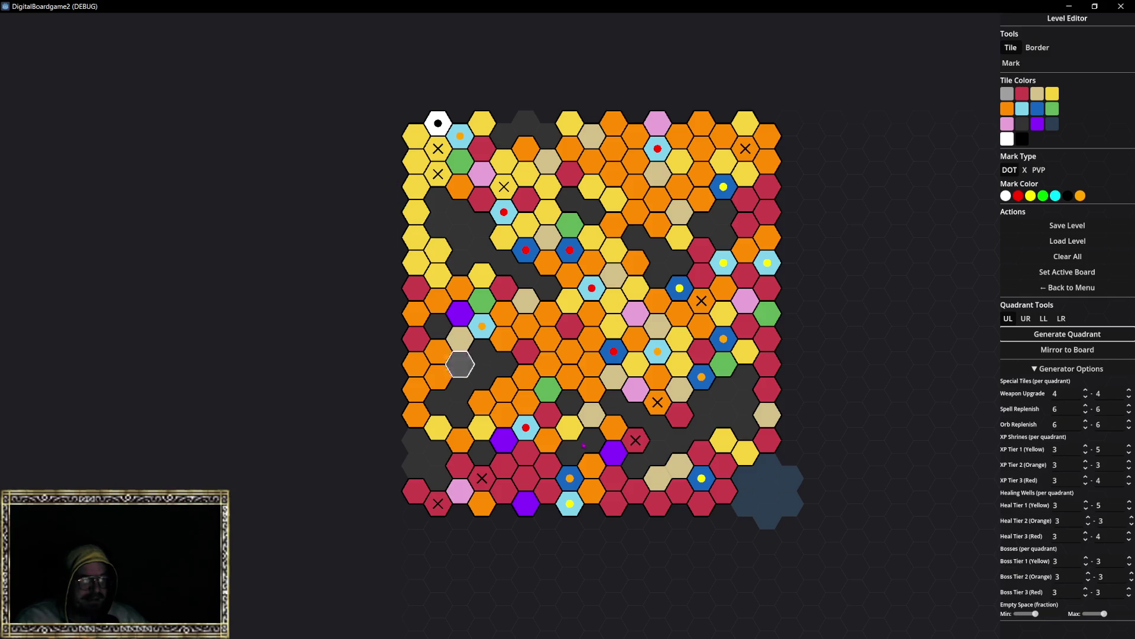
# Save the generated board as a new level file, renaming it with '1', then return to the main menu.
pyautogui.click(1069, 227)
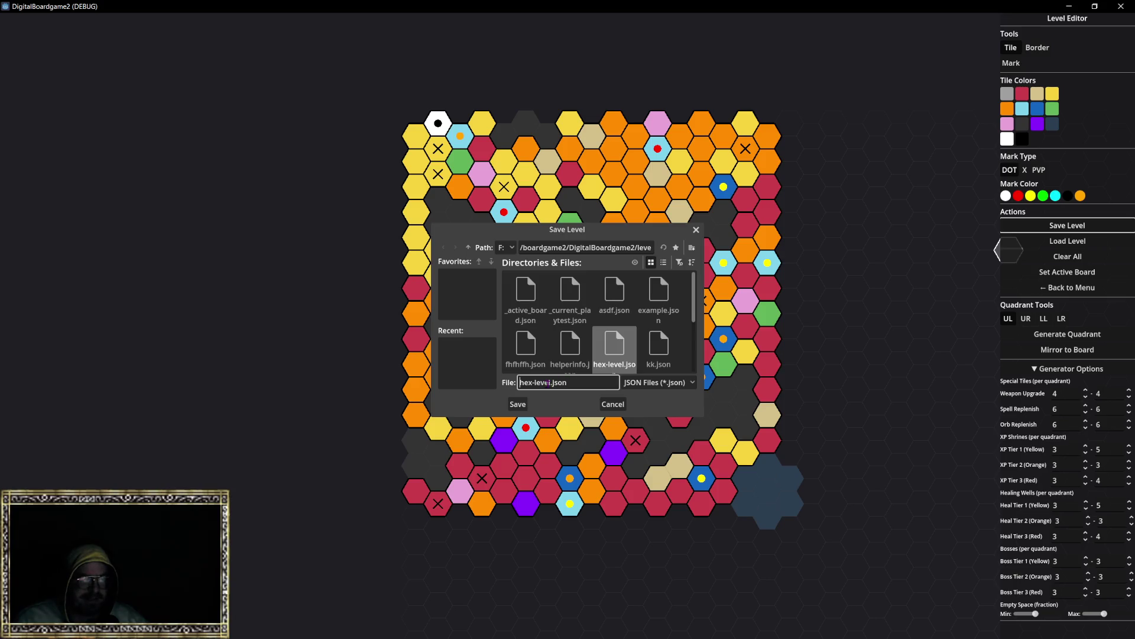
pyautogui.doubleClick(535, 383)
pyautogui.write('1p')
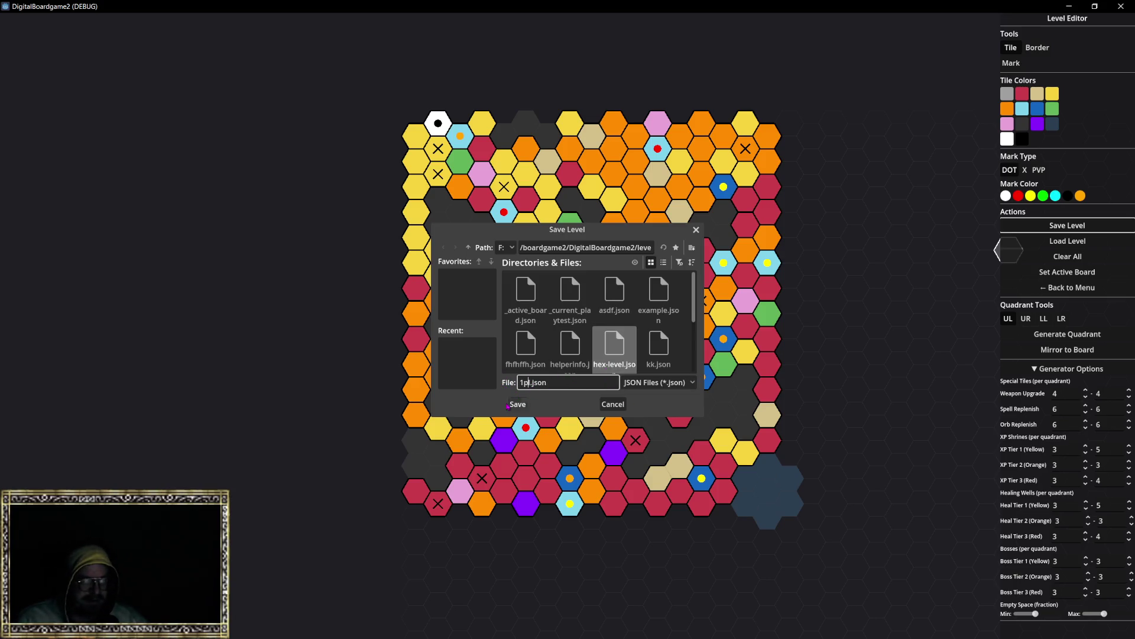
pyautogui.click(517, 404)
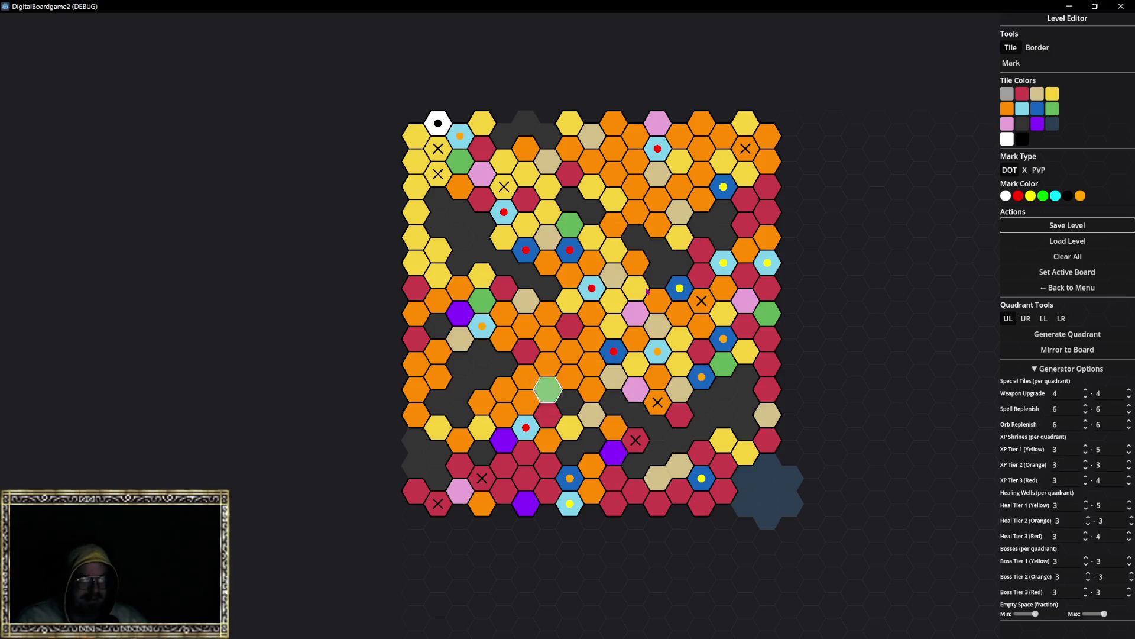
pyautogui.click(1072, 288)
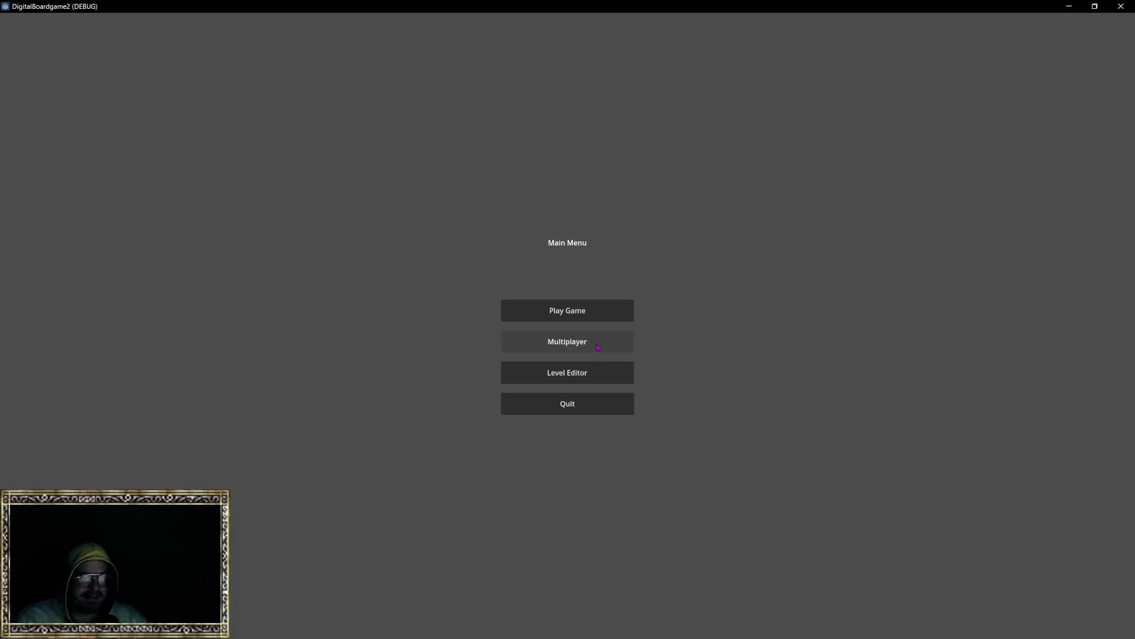
# Reopen the Level Editor, load 1pl.json and make it the active board.
pyautogui.click(559, 372)
pyautogui.click(1086, 241)
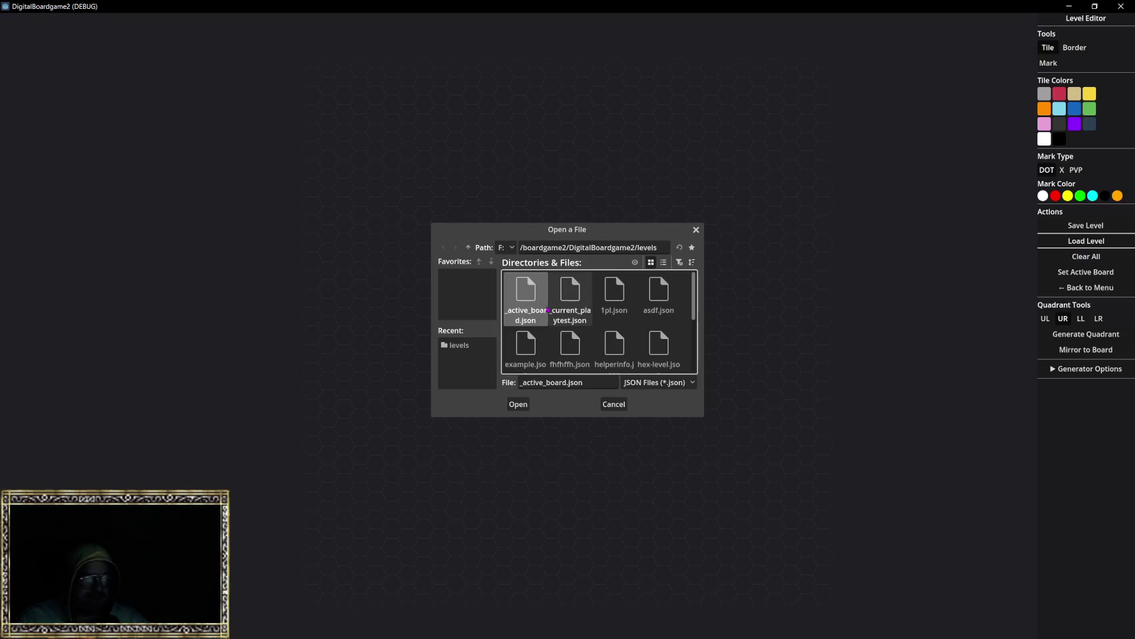
pyautogui.doubleClick(618, 310)
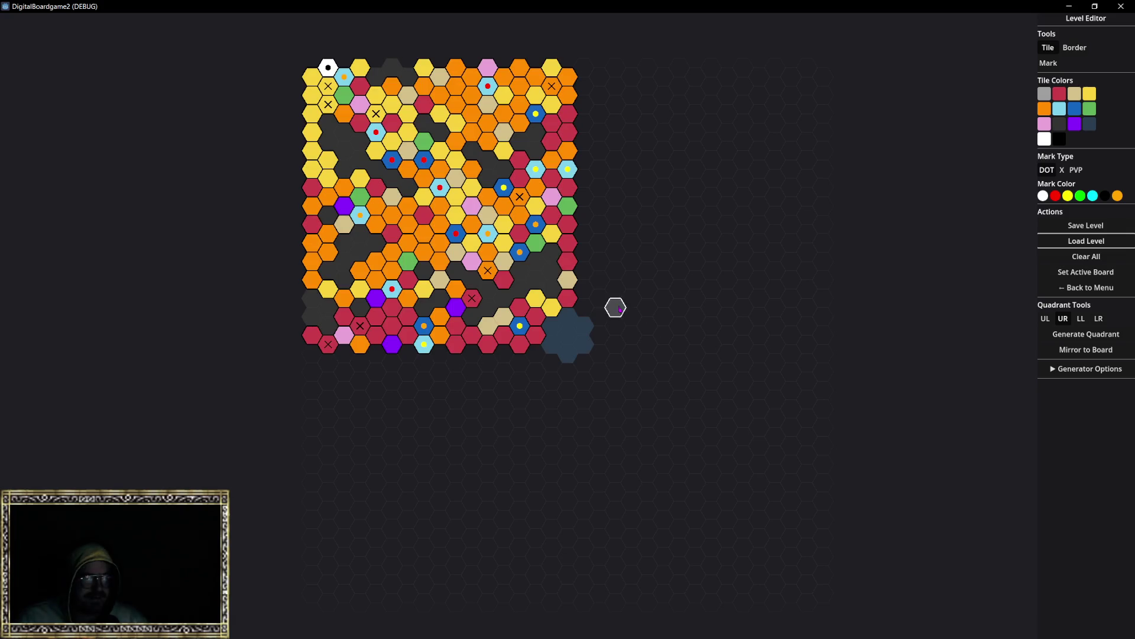
pyautogui.click(1079, 274)
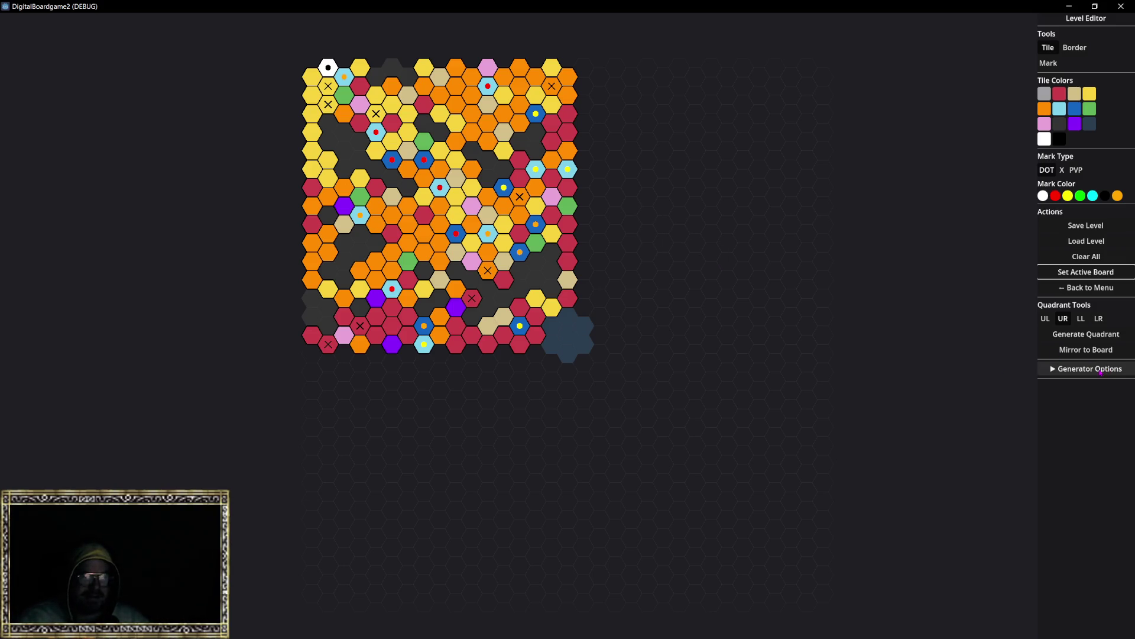
# Tweak the empty-space sliders, generate the upper-right quadrant, then clear and generate the upper-left quadrant.
pyautogui.click(1071, 368)
pyautogui.moveTo(1113, 613); pyautogui.dragTo(1104, 614)
pyautogui.moveTo(1026, 615); pyautogui.dragTo(1035, 614)
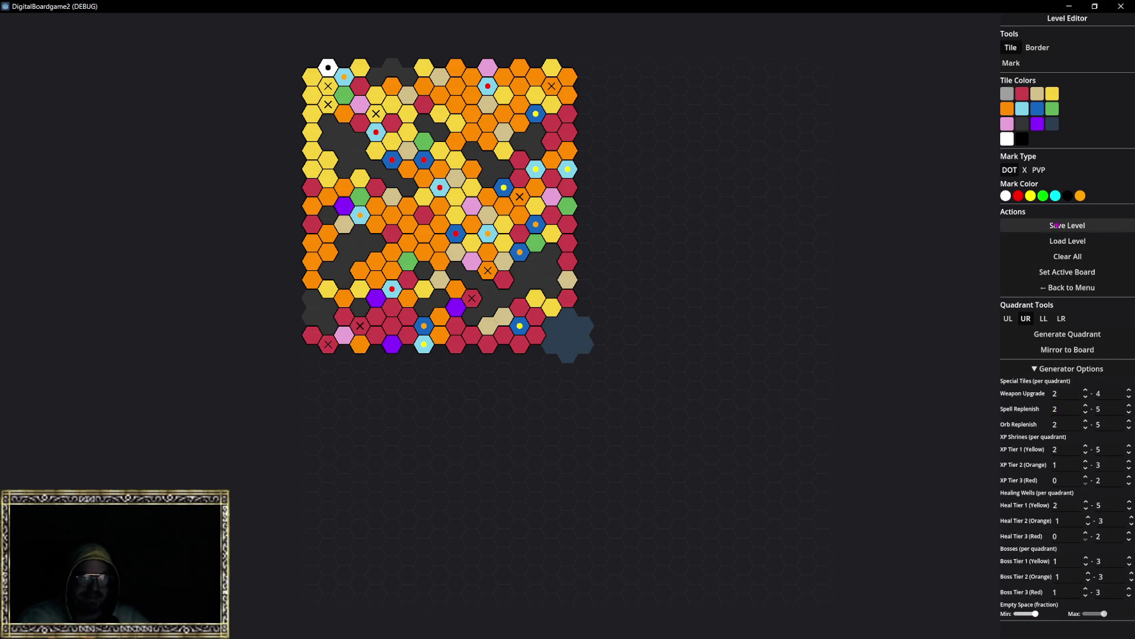
pyautogui.click(1073, 337)
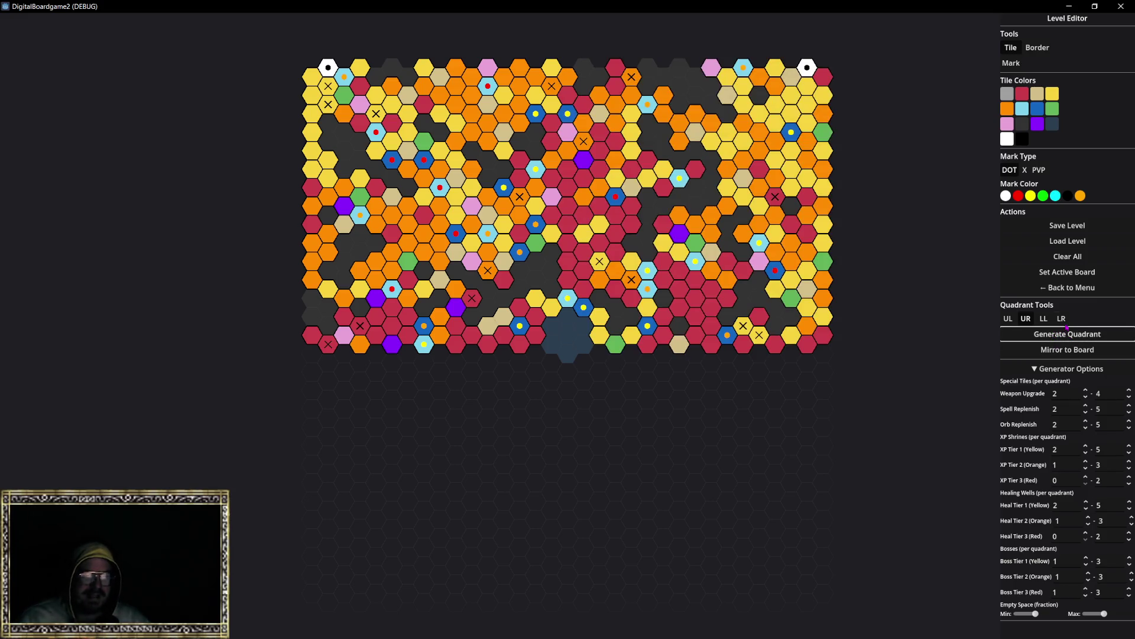
pyautogui.click(1068, 256)
pyautogui.click(1008, 318)
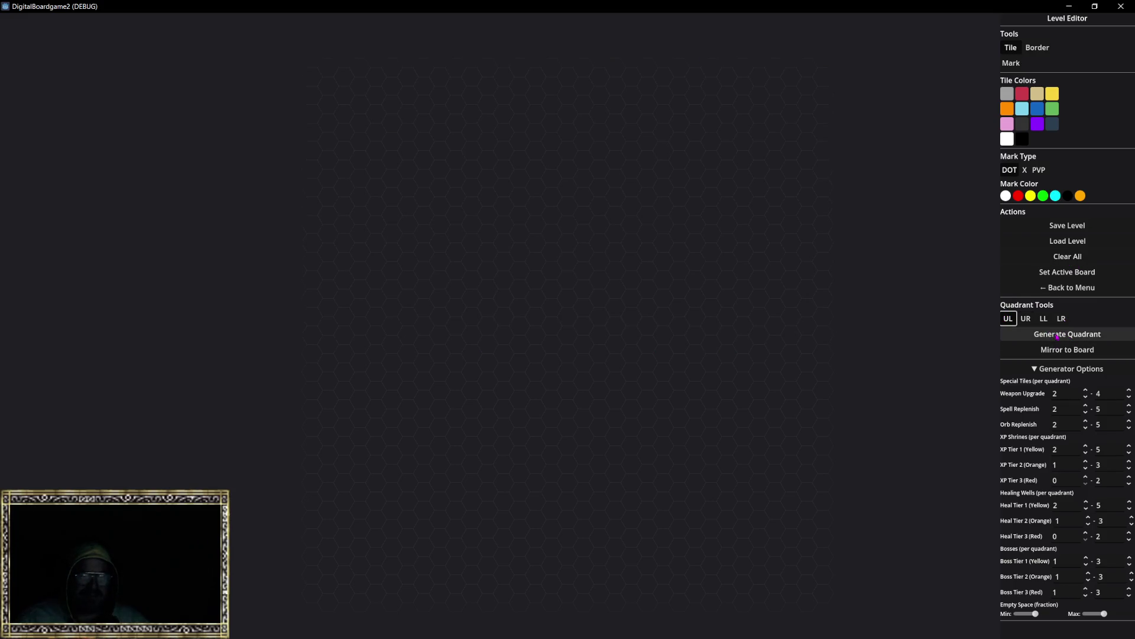
pyautogui.click(1057, 336)
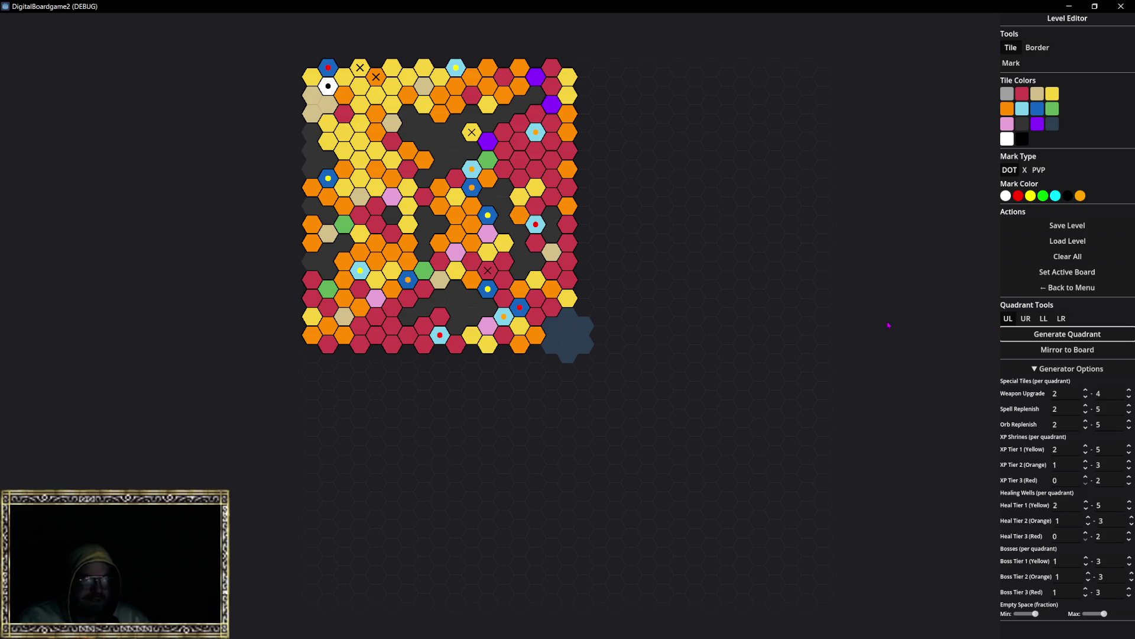
# Raise the minimum and maximum empty-space fractions, regenerate the quadrant, and return to the main menu.
pyautogui.click(1046, 613)
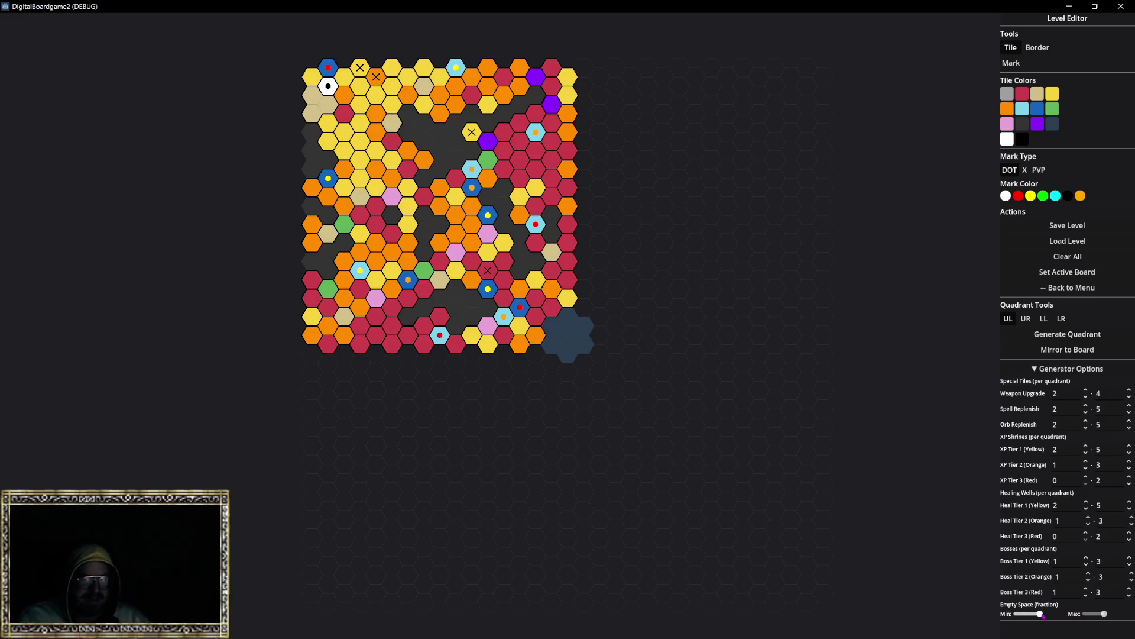
pyautogui.moveTo(1104, 615); pyautogui.dragTo(1113, 615)
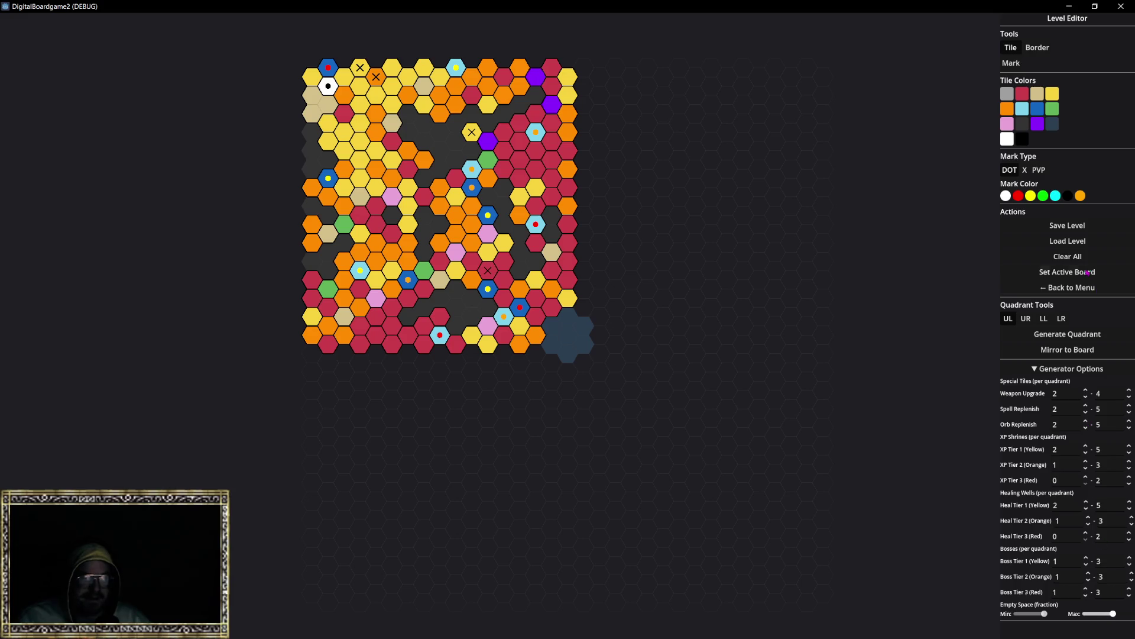
pyautogui.click(1070, 334)
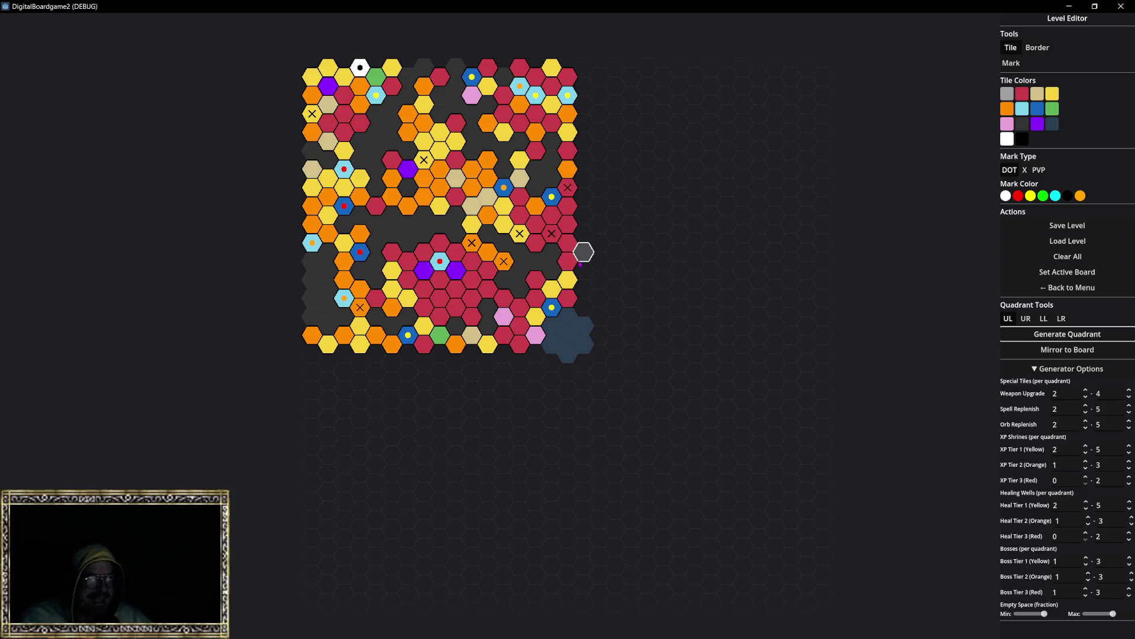
pyautogui.click(1071, 287)
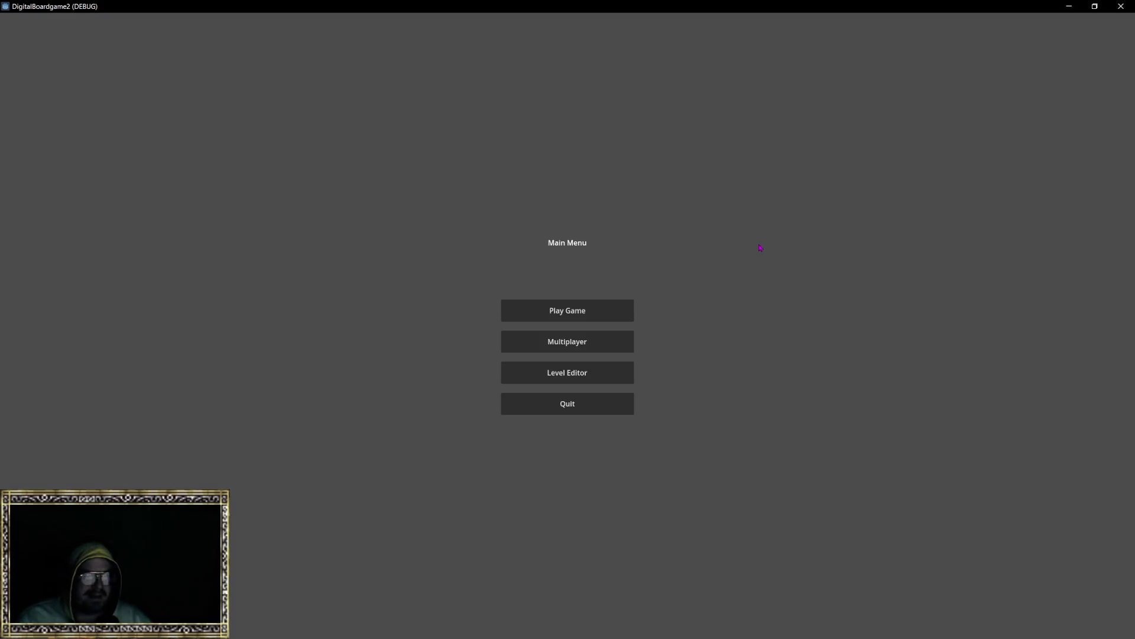
# Start a new game and switch the HUD to layout preset 2.
pyautogui.click(559, 314)
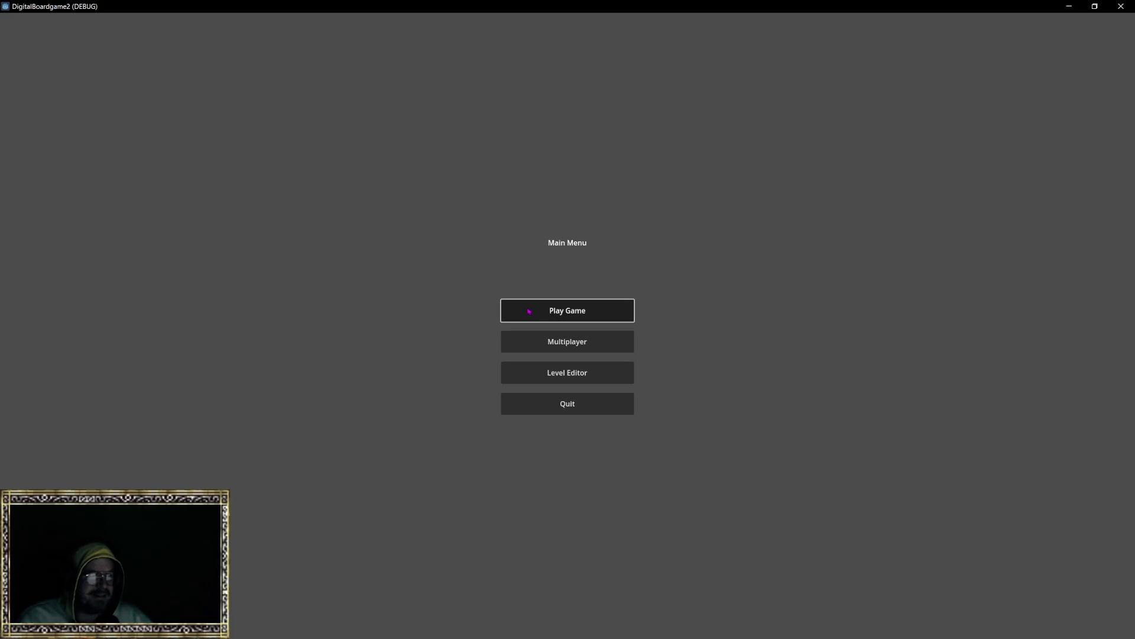
pyautogui.press('Escape')
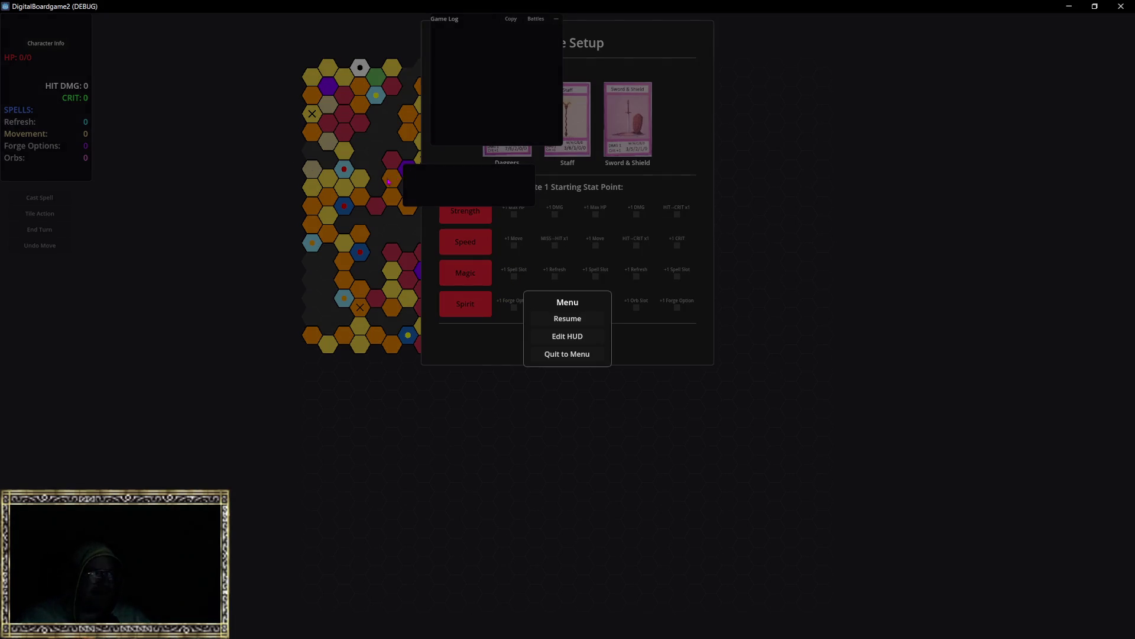
pyautogui.click(568, 337)
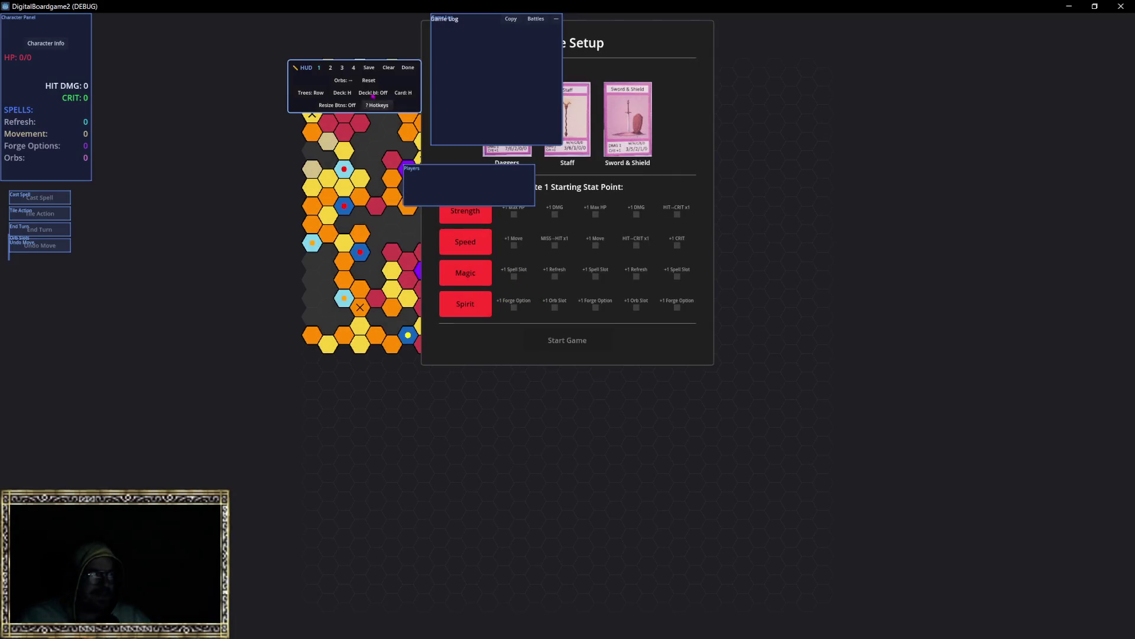
pyautogui.click(329, 68)
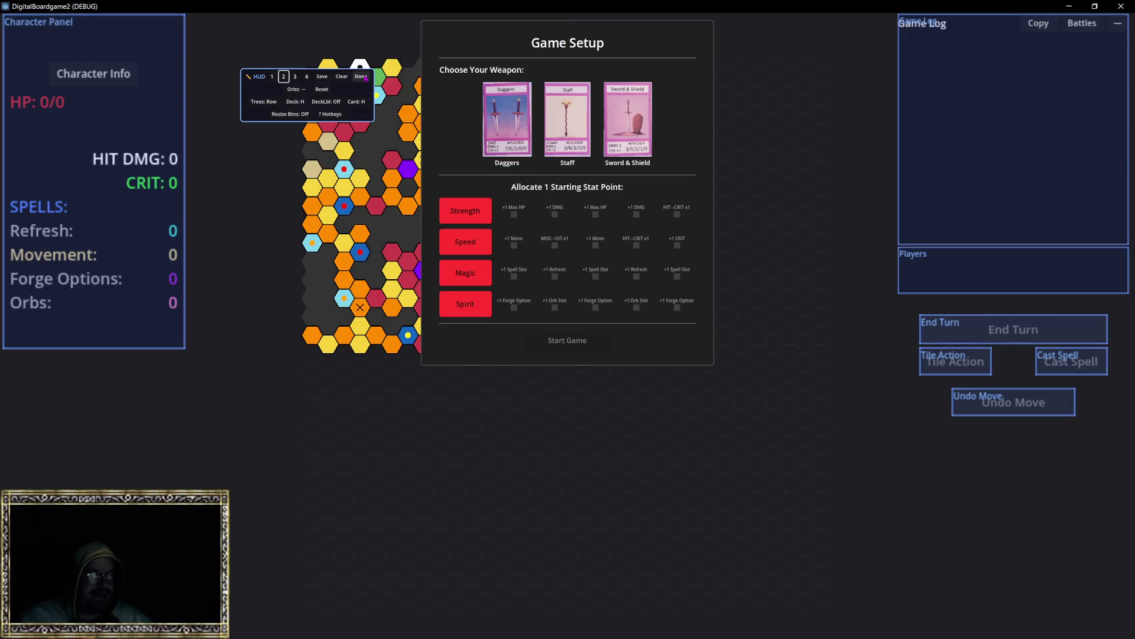
pyautogui.click(362, 77)
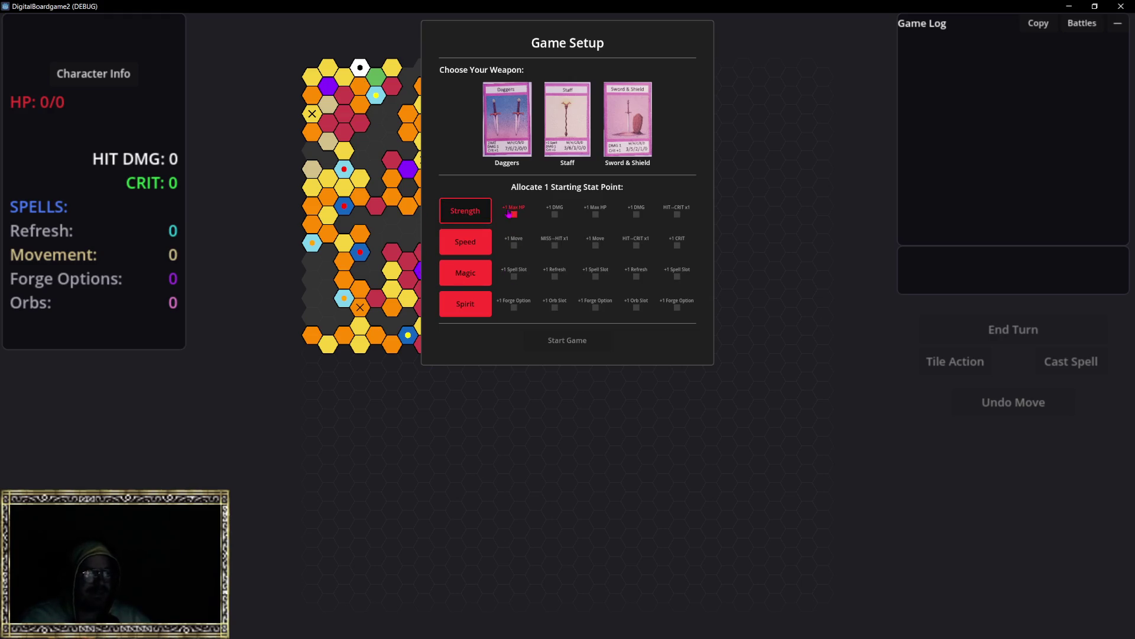
# Pick the Staff with the starting point in Magic's +1 Spell Slot and start the game.
pyautogui.click(576, 130)
pyautogui.click(461, 247)
pyautogui.click(462, 247)
pyautogui.click(461, 247)
pyautogui.click(457, 271)
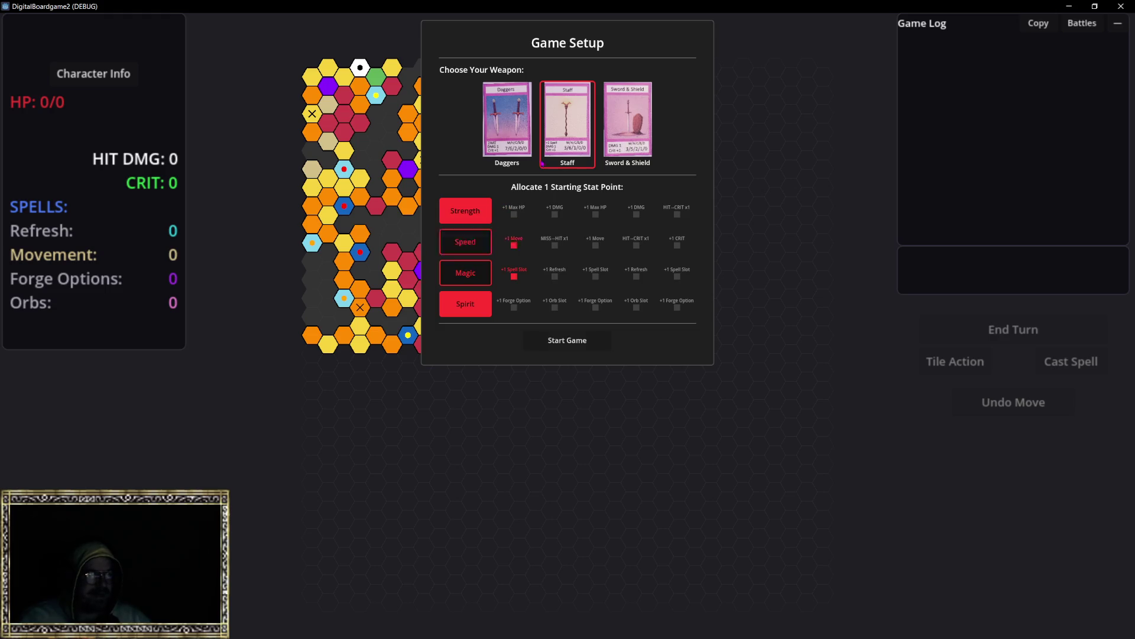
pyautogui.click(565, 341)
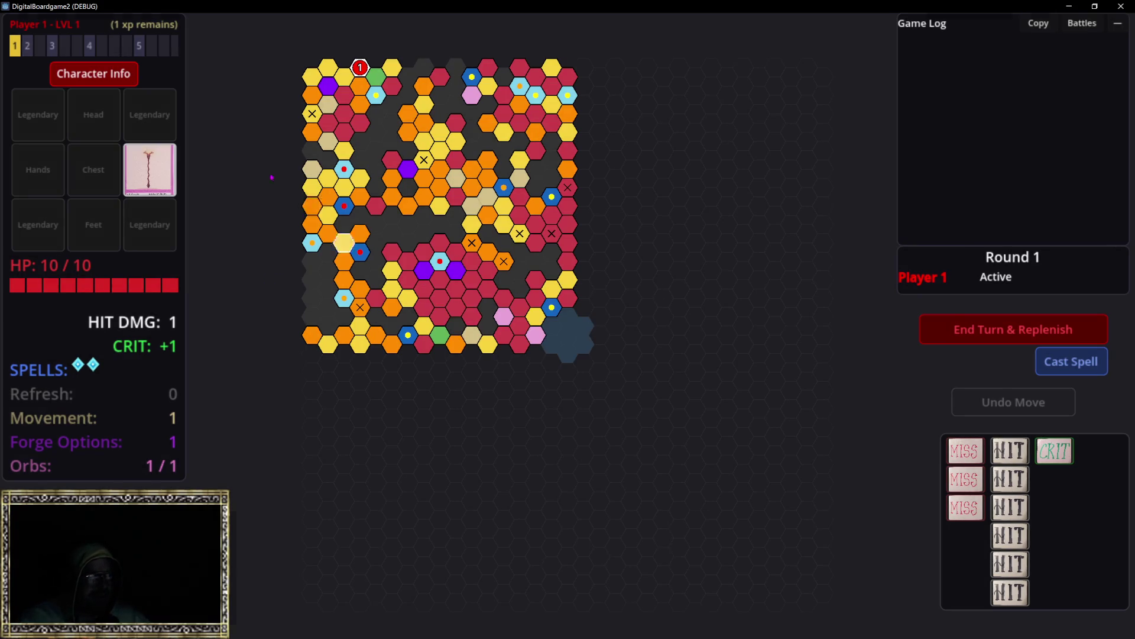
# Hide the Stat Trees section of the character info sheet and enter HUD edit mode.
pyautogui.click(94, 73)
pyautogui.click(497, 441)
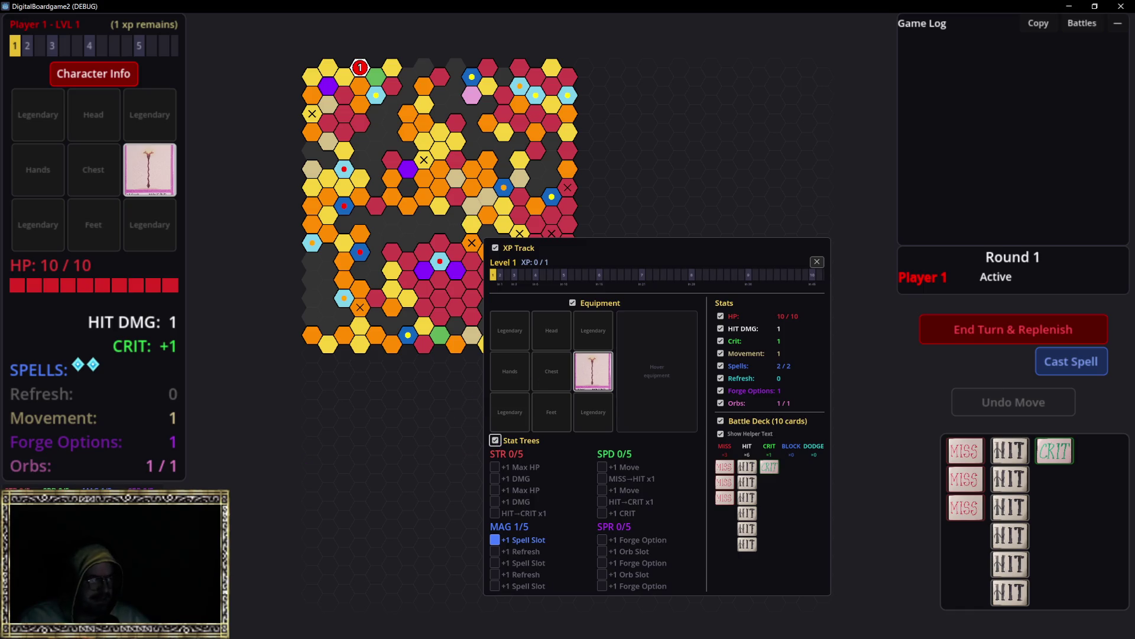
pyautogui.press('Escape')
pyautogui.press('Down')
pyautogui.press('Return')
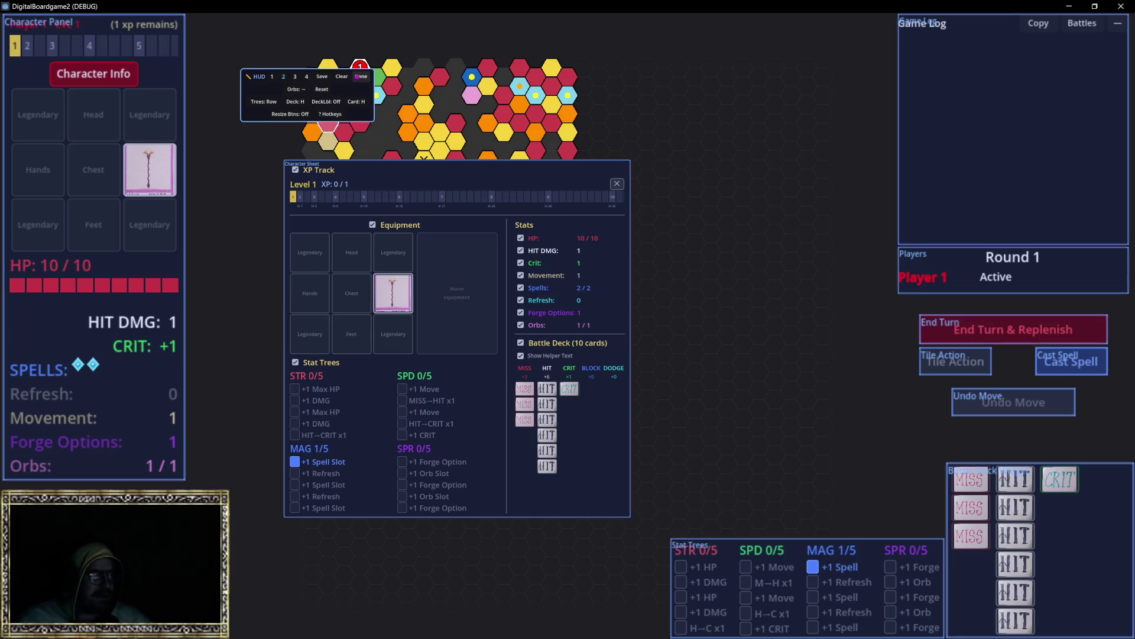
# Save the HUD layout, finish editing, and close the character info sheet.
pyautogui.click(320, 78)
pyautogui.click(361, 78)
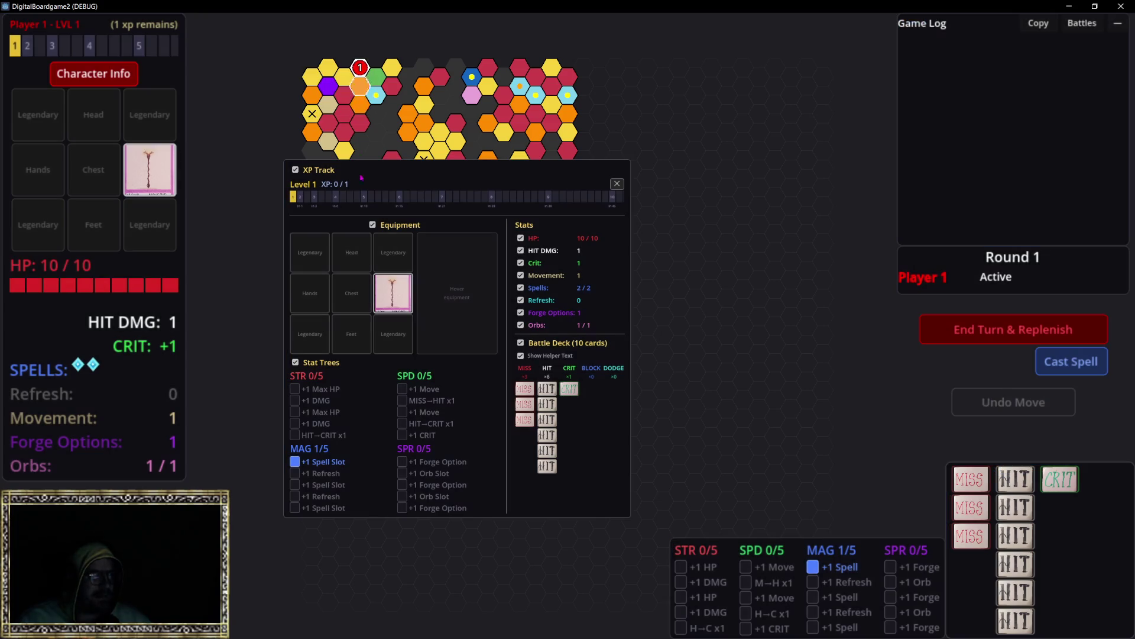
pyautogui.click(94, 73)
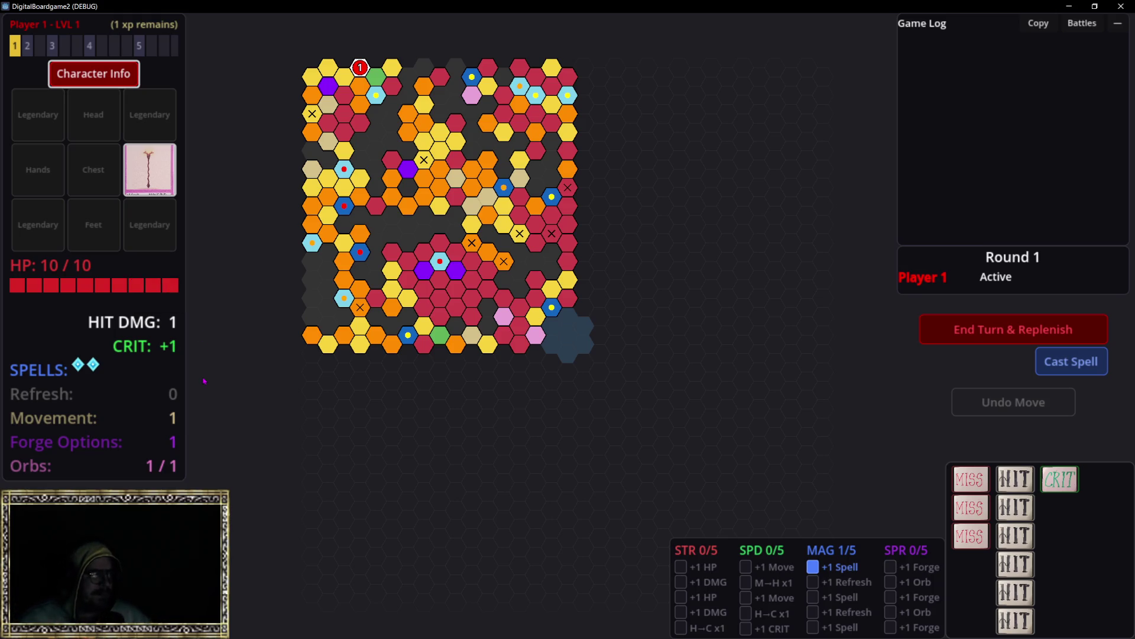
pyautogui.scroll(3, 502, 206)
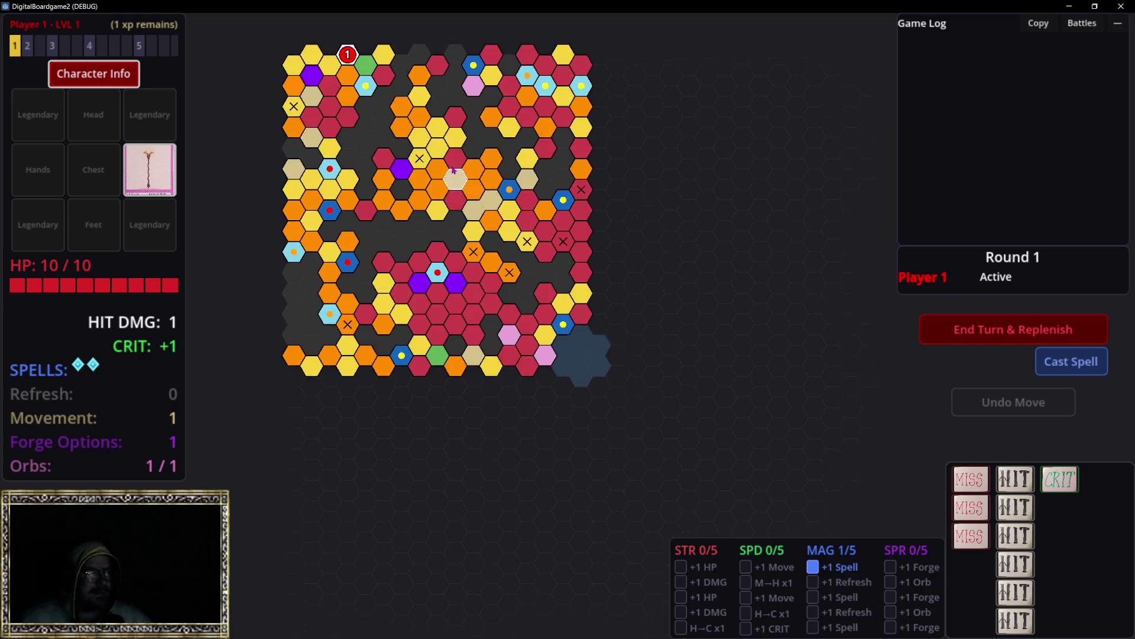
# Move Player 1's token to the adjacent up-left hex and start the battle against the Shadow Skeleton.
pyautogui.scroll(2, 405, 266)
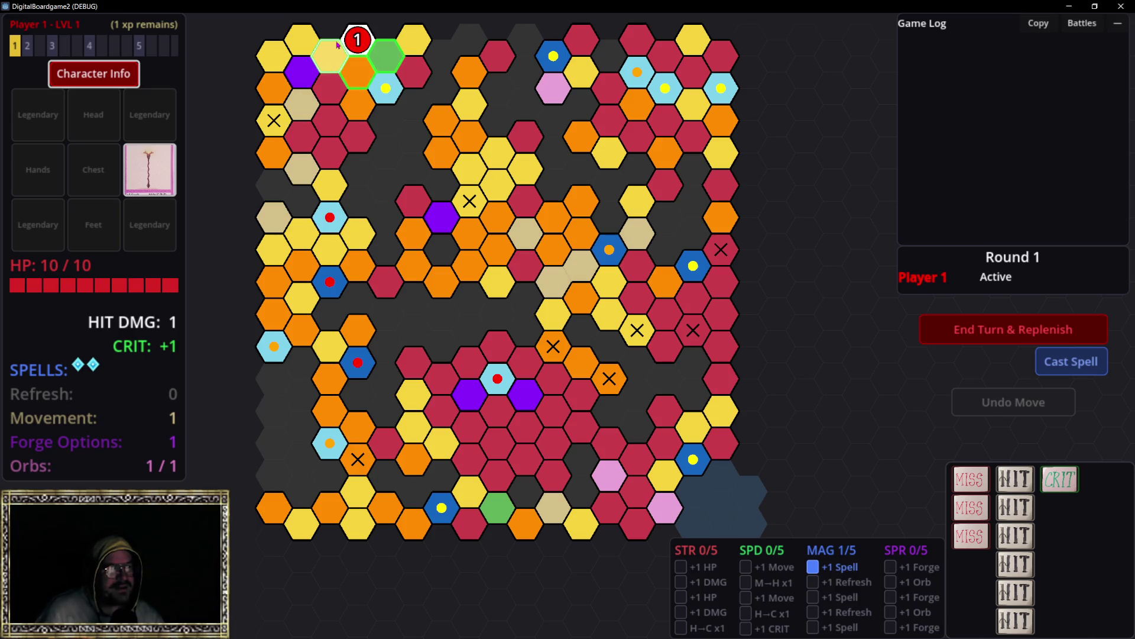
pyautogui.click(357, 40)
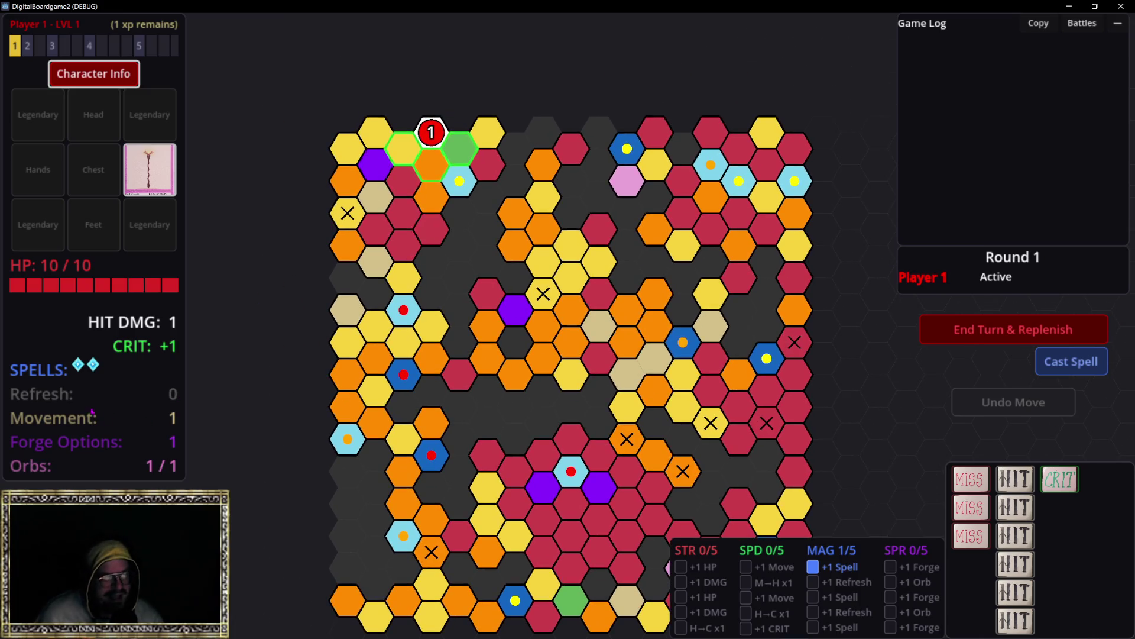
pyautogui.click(400, 150)
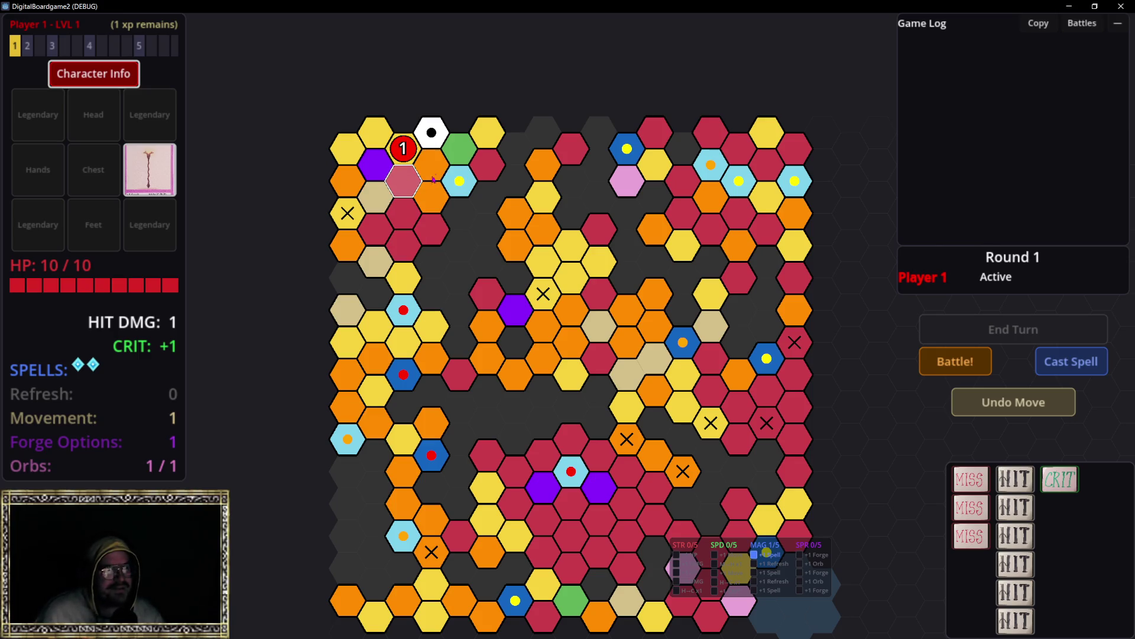
pyautogui.click(976, 361)
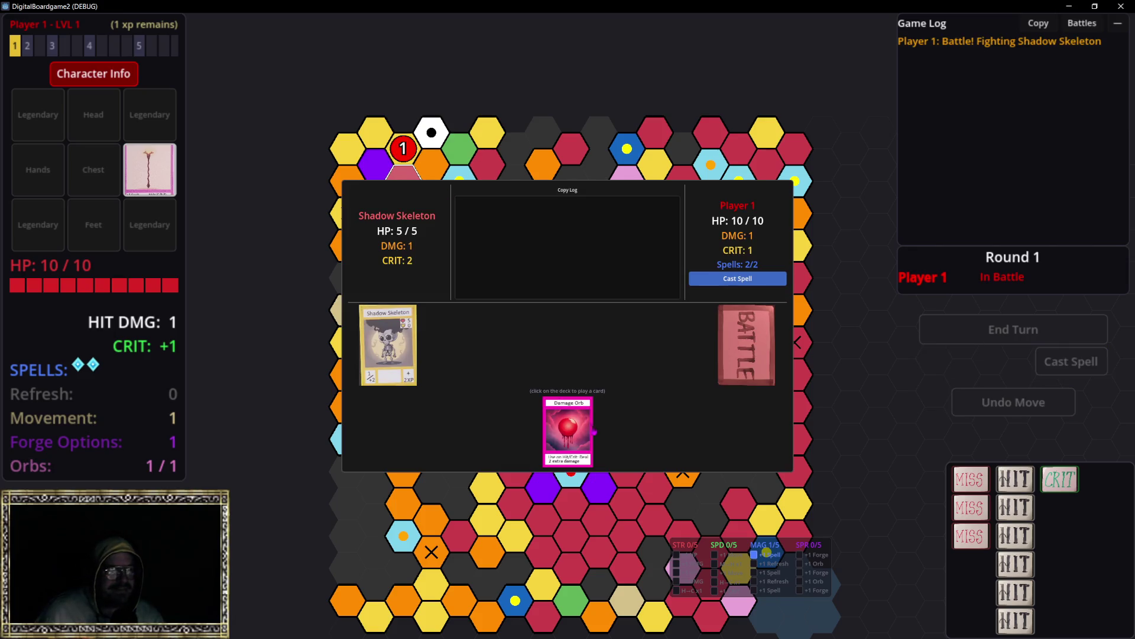
# Enter HUD edit mode from the battle's pause menu, then bring the game window forward.
pyautogui.press('Escape')
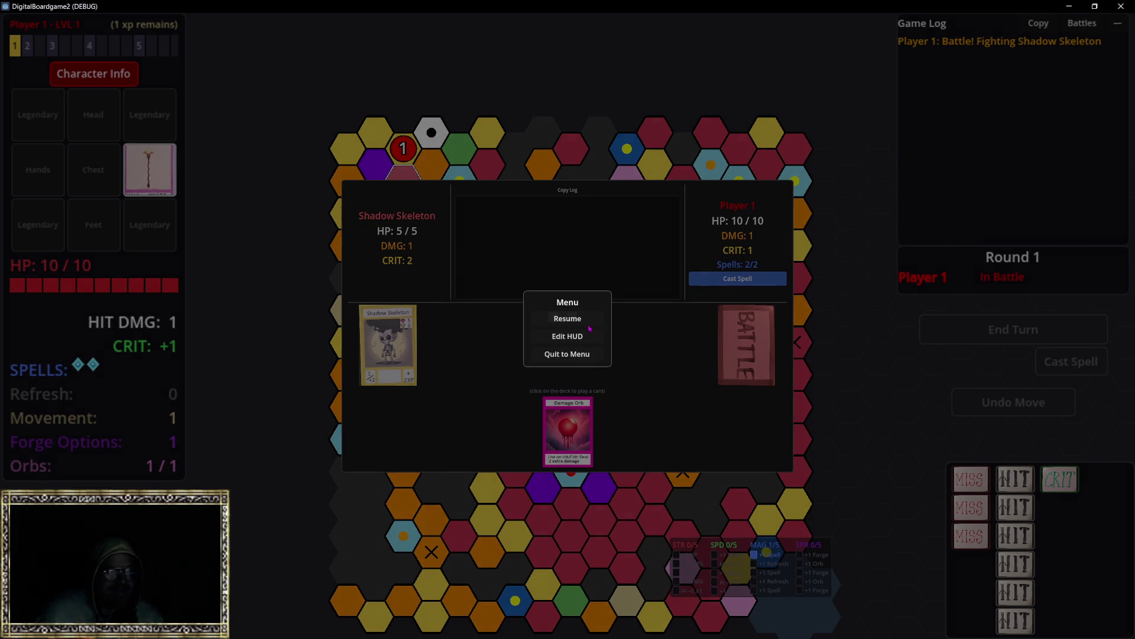
pyautogui.click(568, 336)
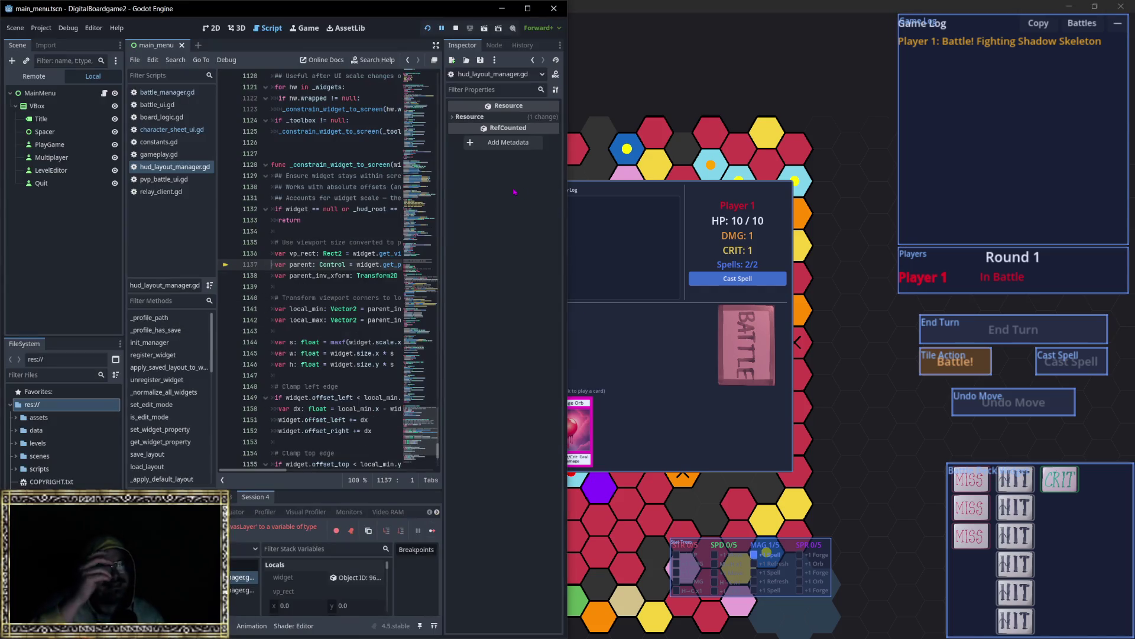
pyautogui.click(616, 190)
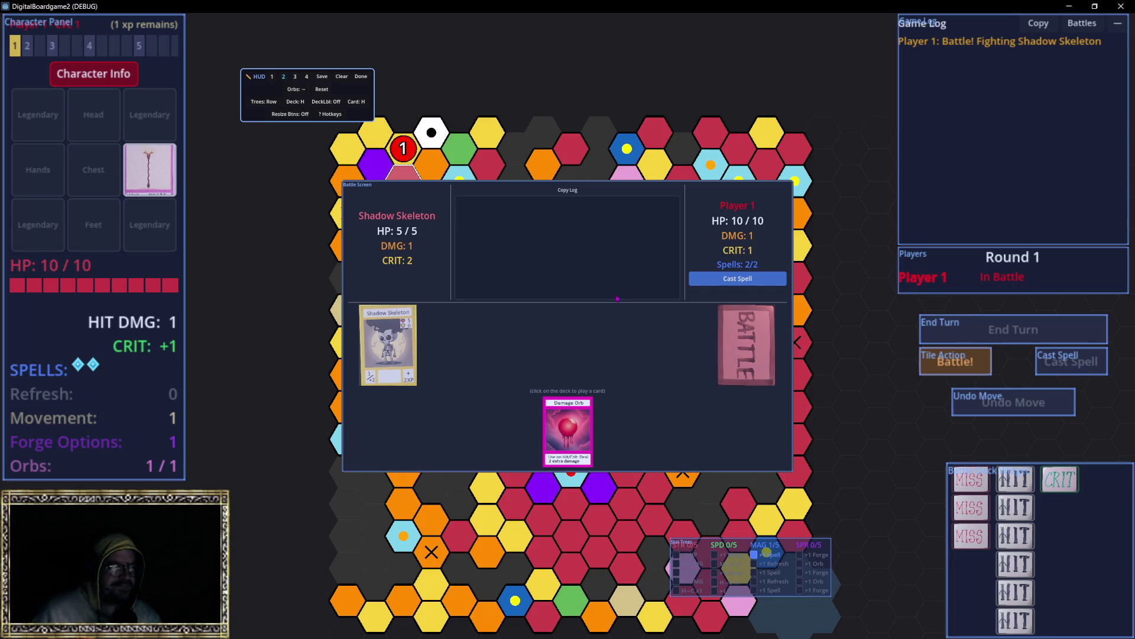
# Close the crashed game, rerun it with F5, close it again, and focus the agent chat box.
pyautogui.click(1121, 6)
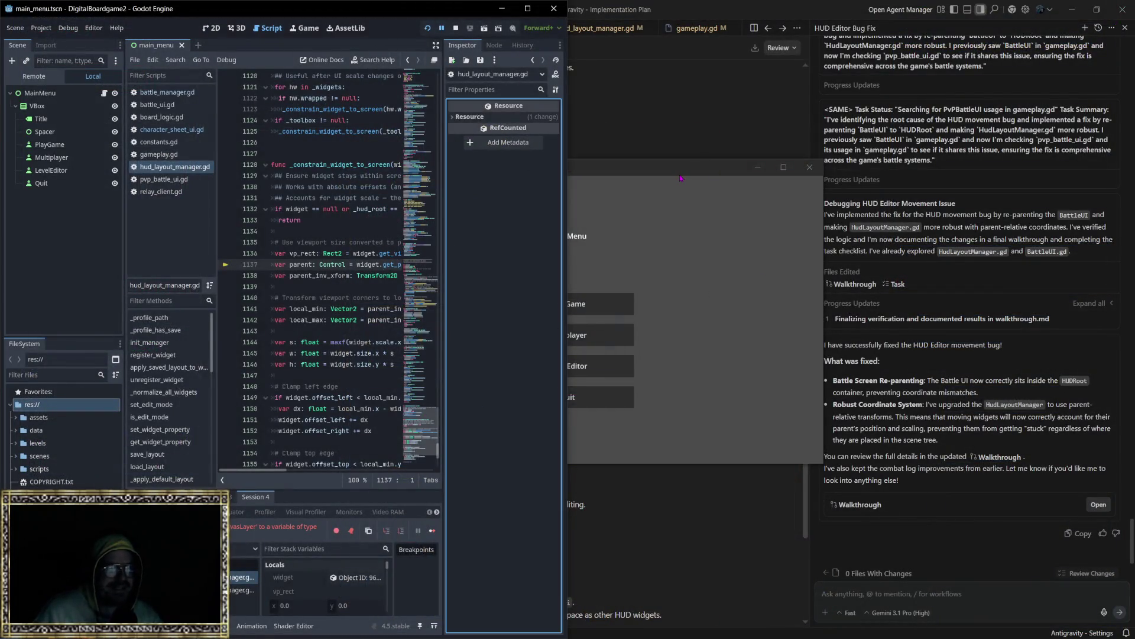
pyautogui.press('F5')
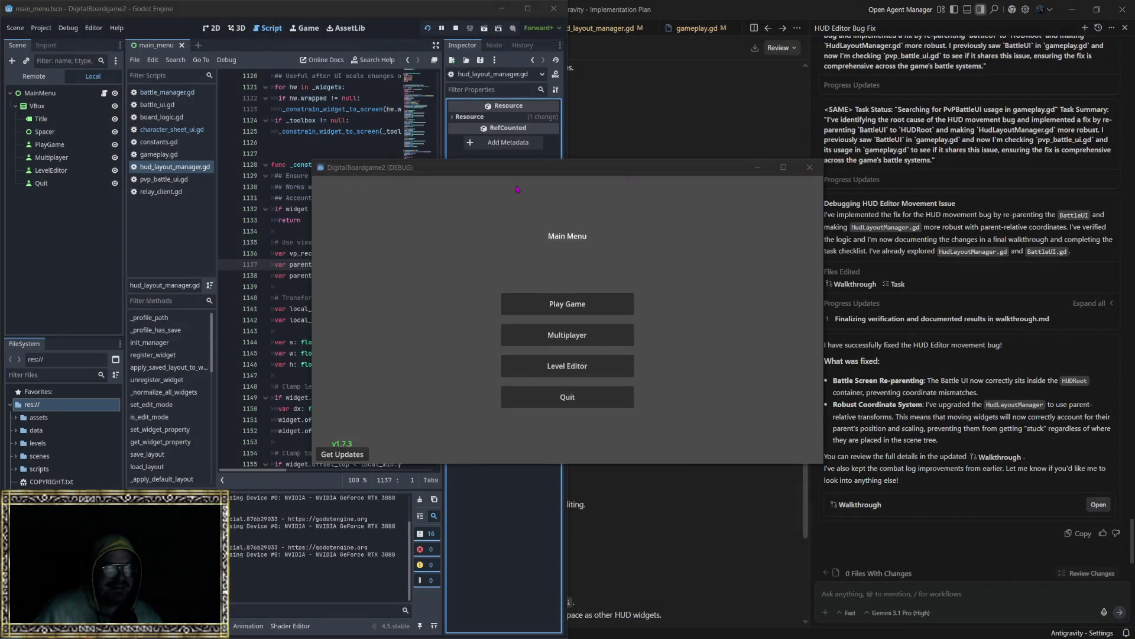
pyautogui.click(810, 167)
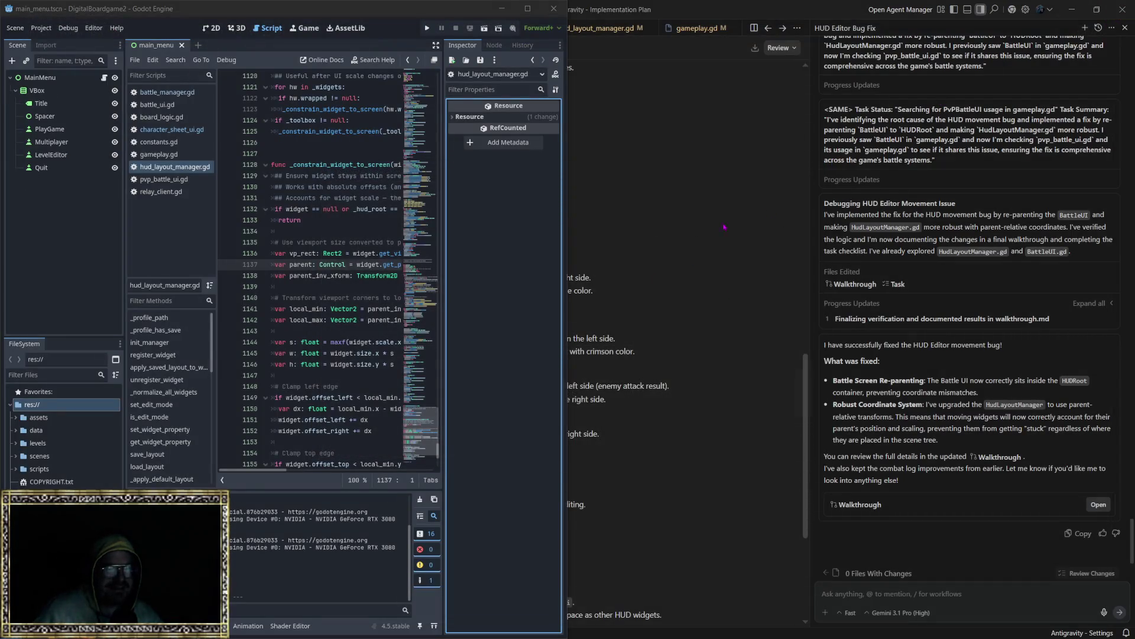
pyautogui.click(965, 593)
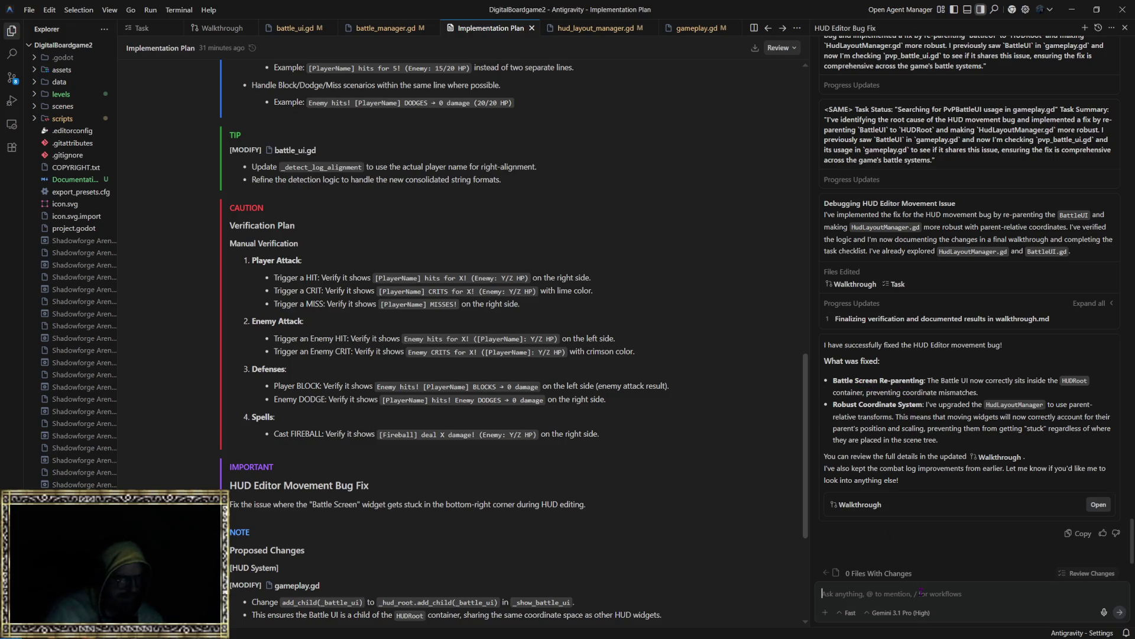
# Tell the agent the game crashes when editing the battle screen in the HUD, then switch to Windsurf.
pyautogui.write('the ')
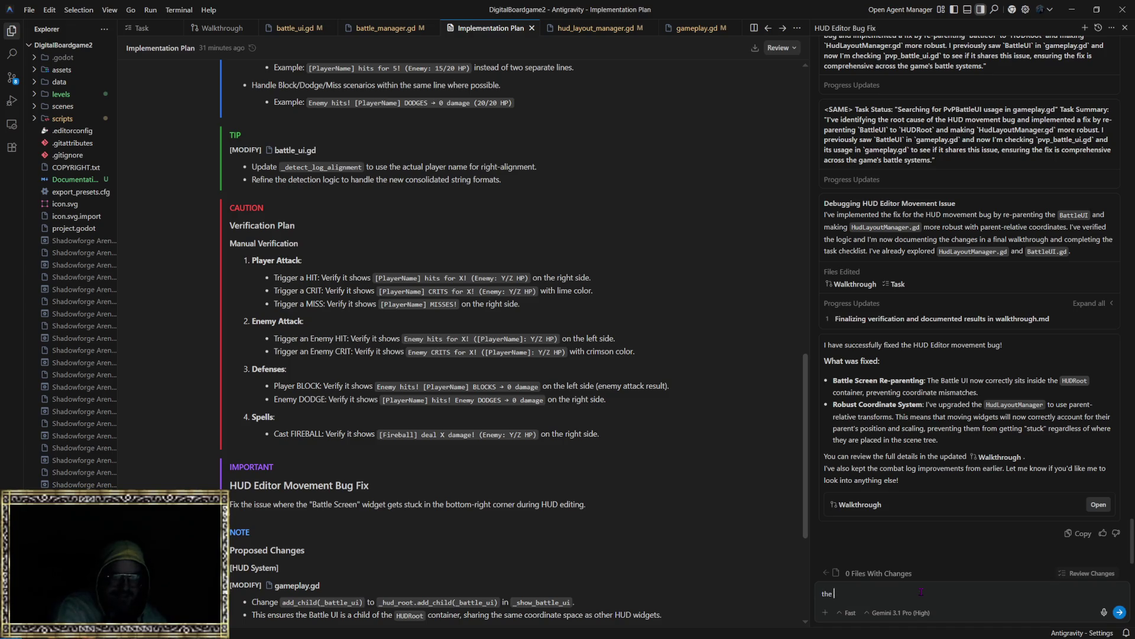
pyautogui.write('game is crashing when I ')
pyautogui.write('att')
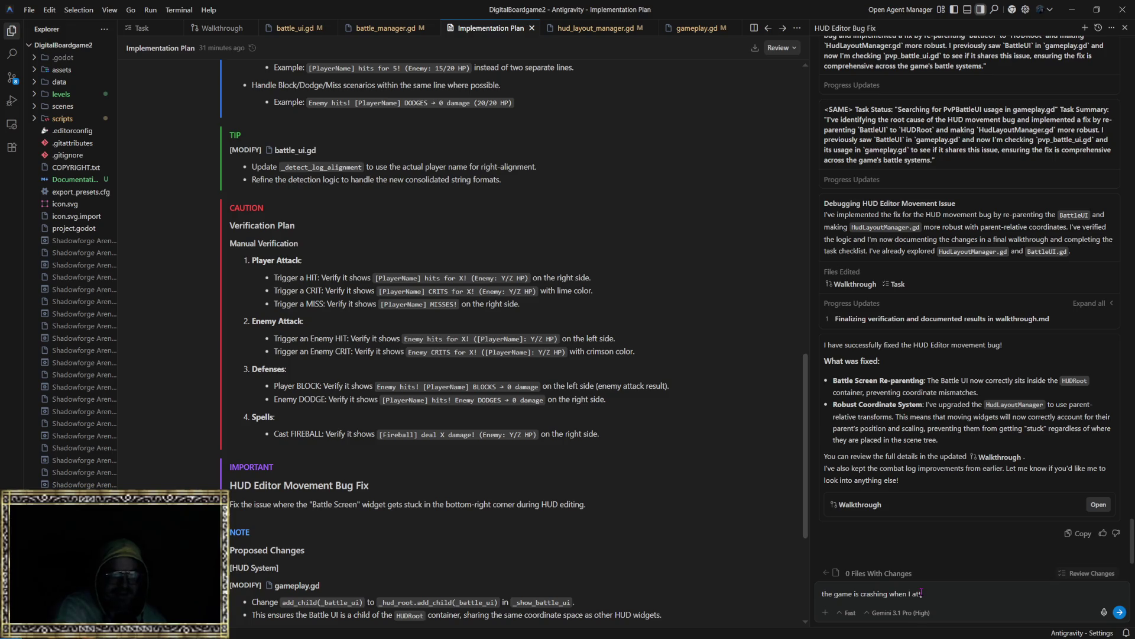
pyautogui.write('empt to edit the ')
pyautogui.write('lo')
pyautogui.press('BackSpace')
pyautogui.press('BackSpace')
pyautogui.press('BackSpace')
pyautogui.write('he locaiton f')
pyautogui.press('BackSpace')
pyautogui.press('BackSpace')
pyautogui.press('BackSpace')
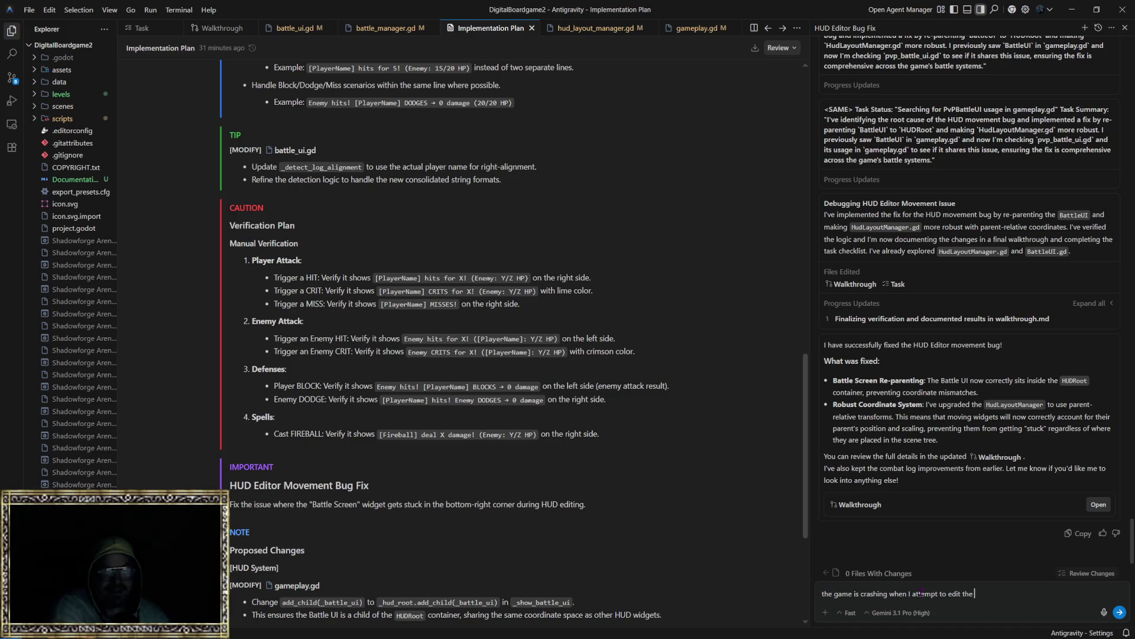
pyautogui.write('battle s')
pyautogui.write('creen in')
pyautogui.write('ud.')
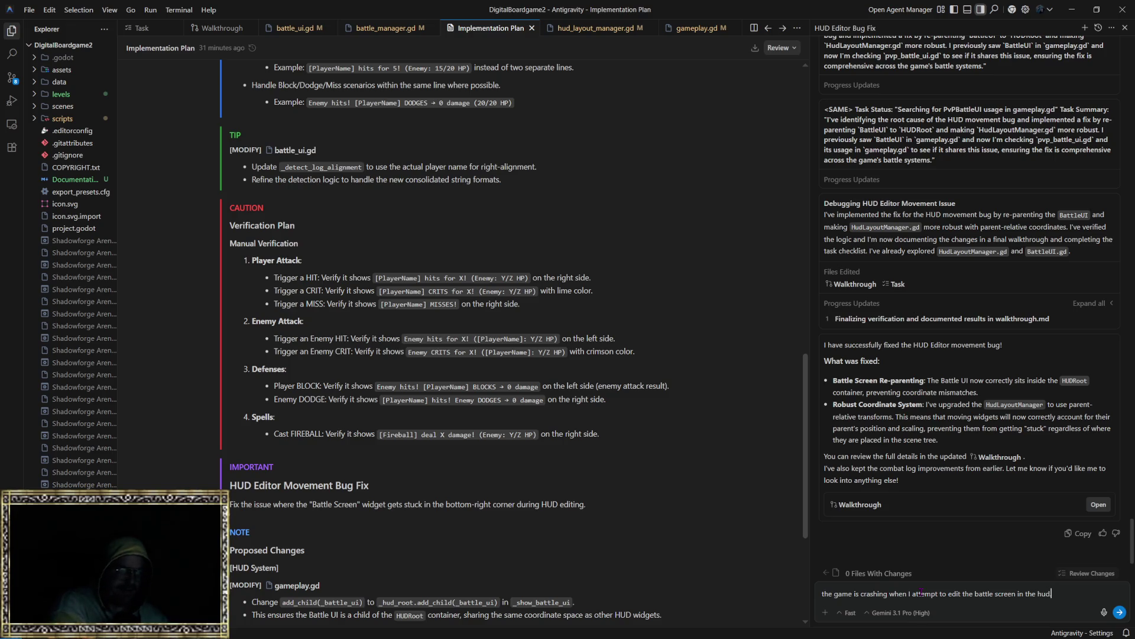
pyautogui.press('Return')
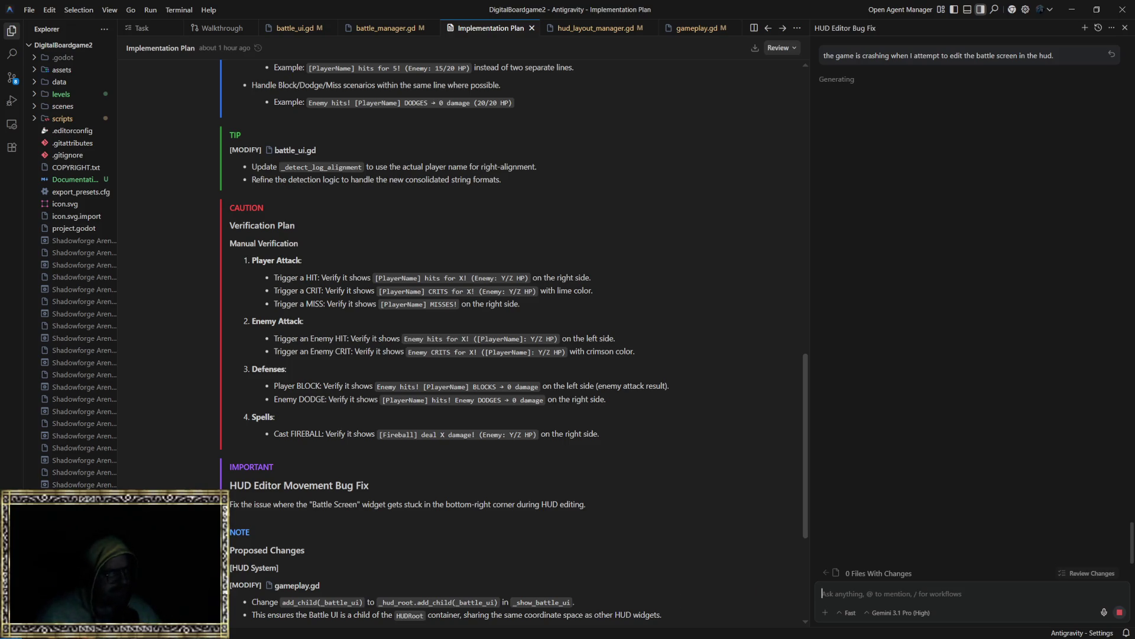
pyautogui.hotkey('alt', 'Tab')
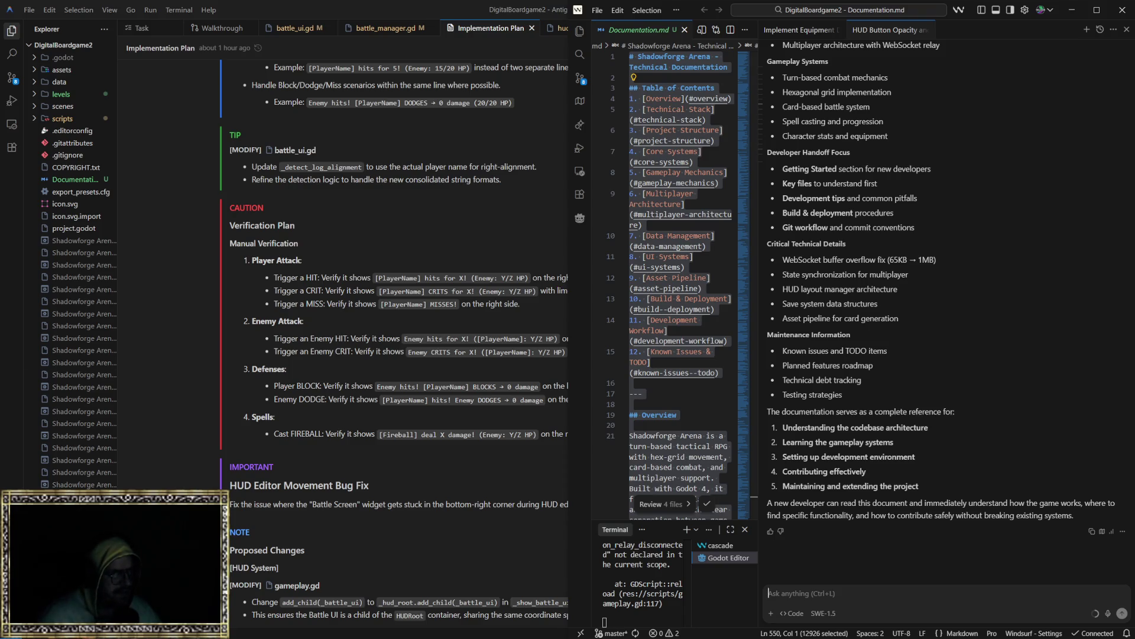
pyautogui.hotkey('alt', 'Tab')
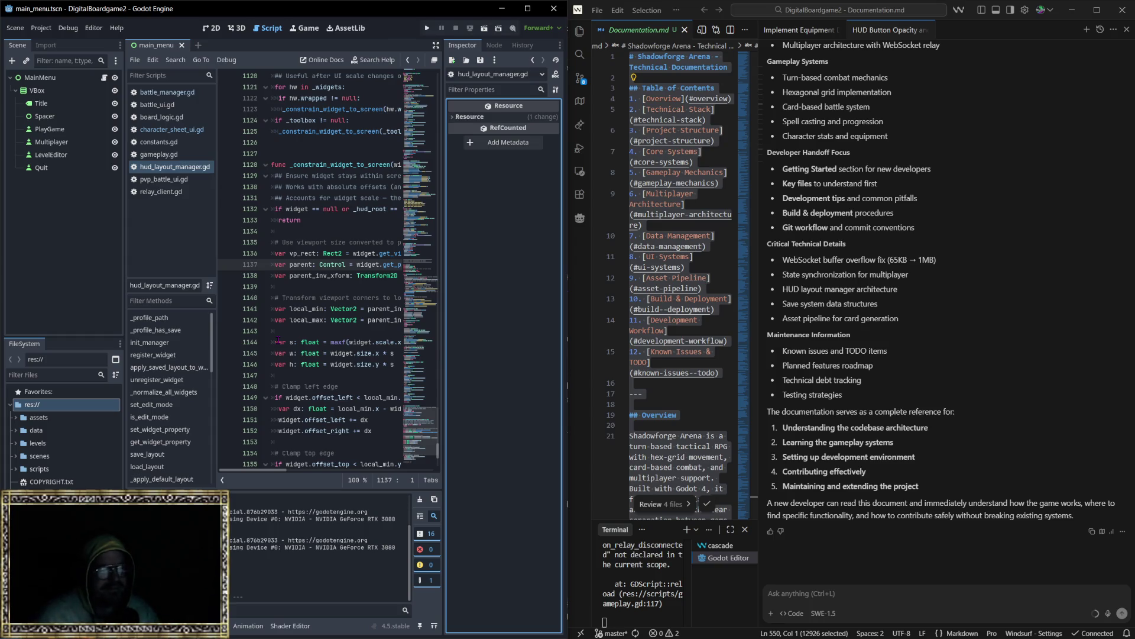
pyautogui.click(832, 592)
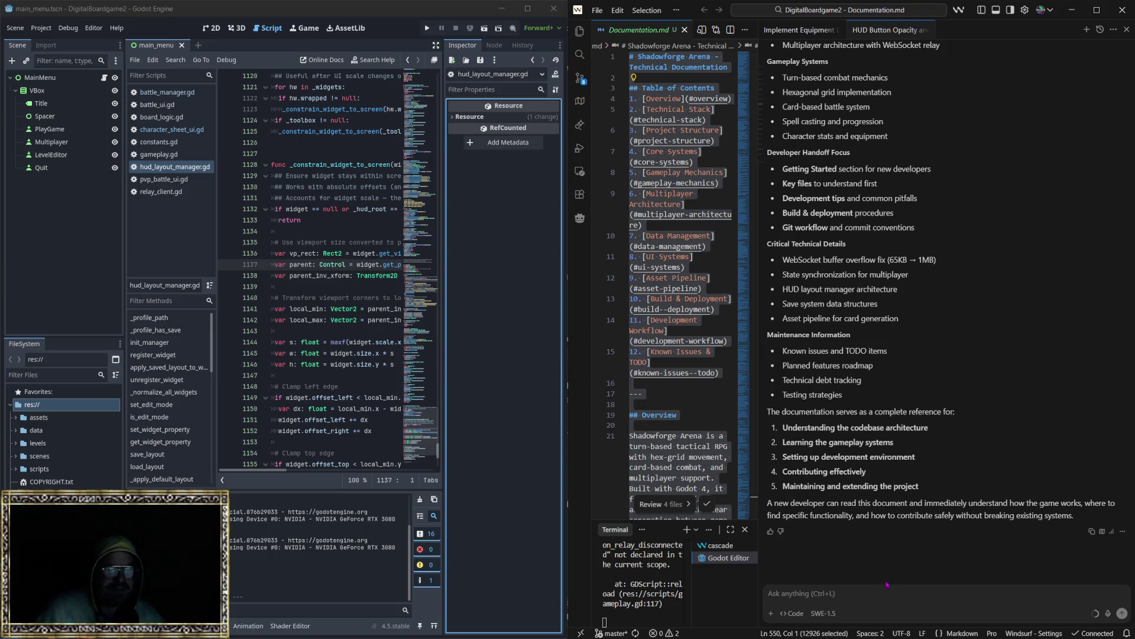
pyautogui.click(828, 618)
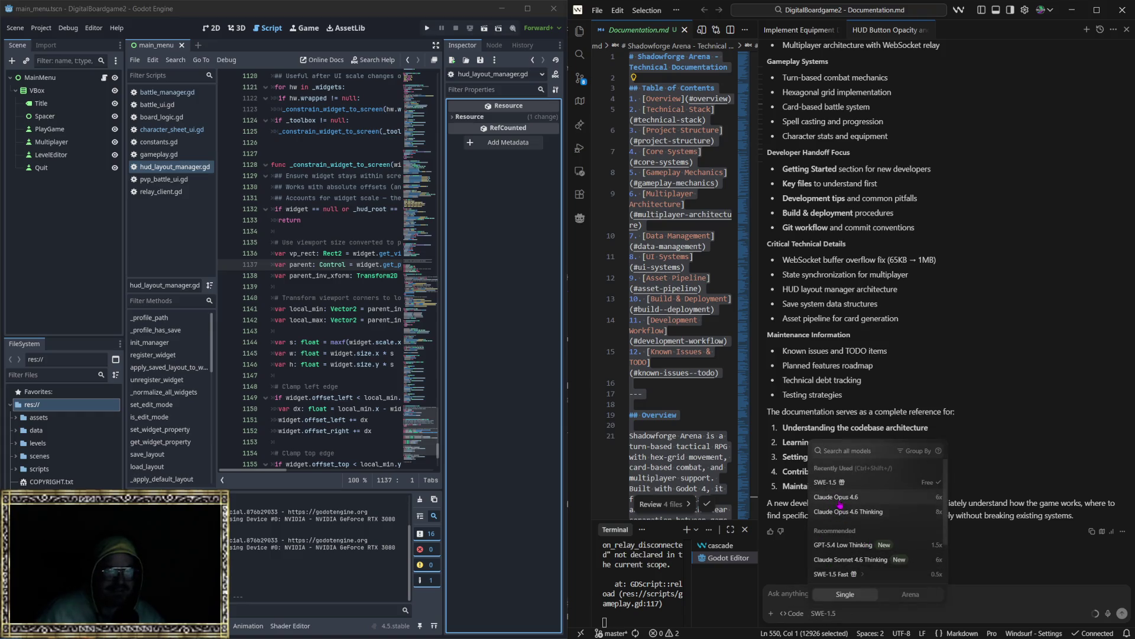
pyautogui.click(889, 604)
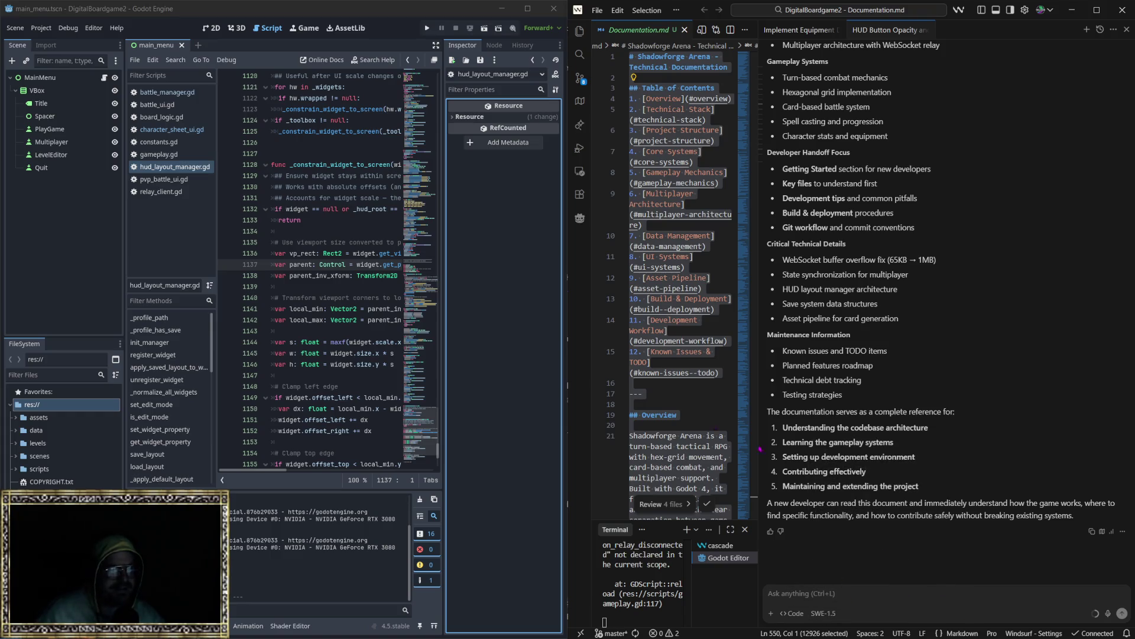
pyautogui.hotkey('alt', 'Tab')
pyautogui.click(445, 262)
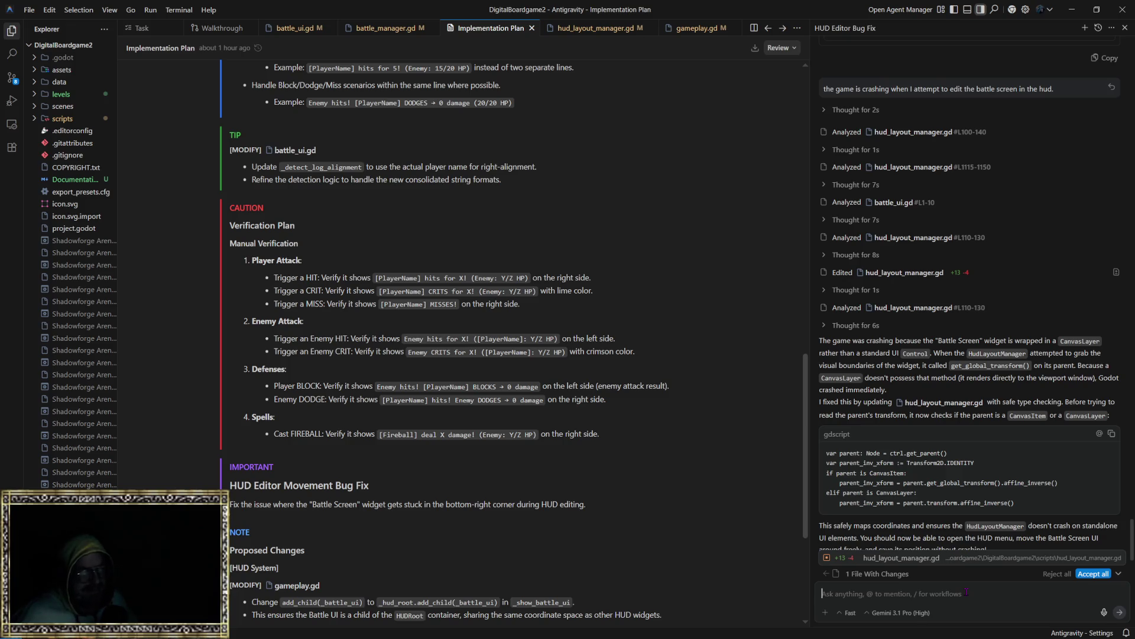
# Focus the agent chat message box once the hud_layout_manager.gd fix is finished.
pyautogui.click(967, 592)
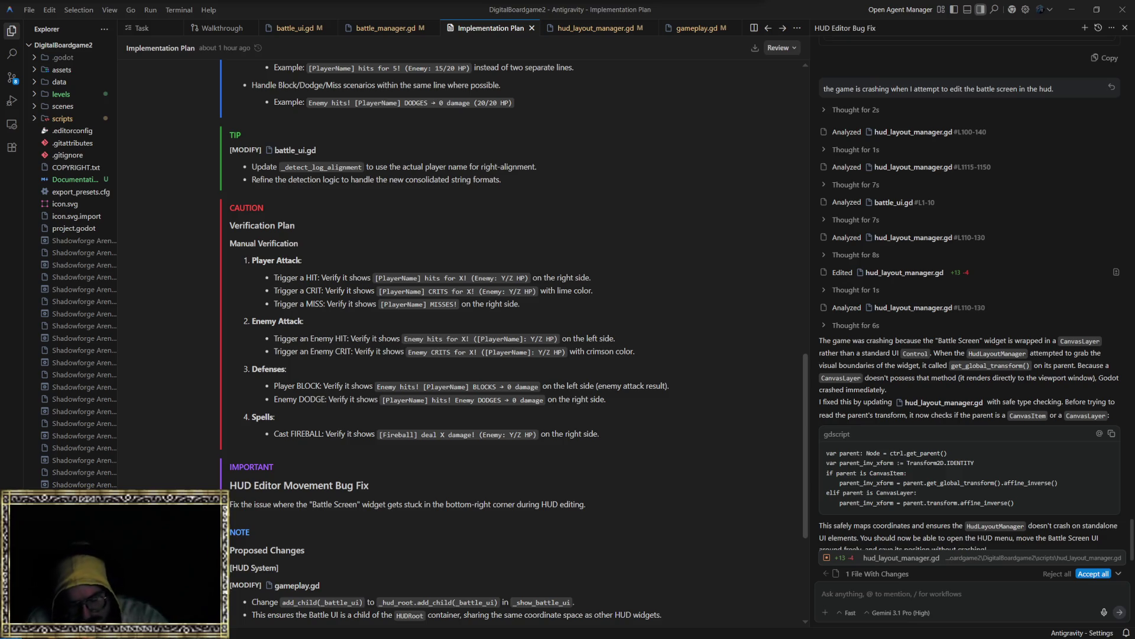
pyautogui.press('XF86AudioLowerVolume')
pyautogui.press('XF86AudioLowerVolume')
pyautogui.press('XF86AudioLowerVolume')
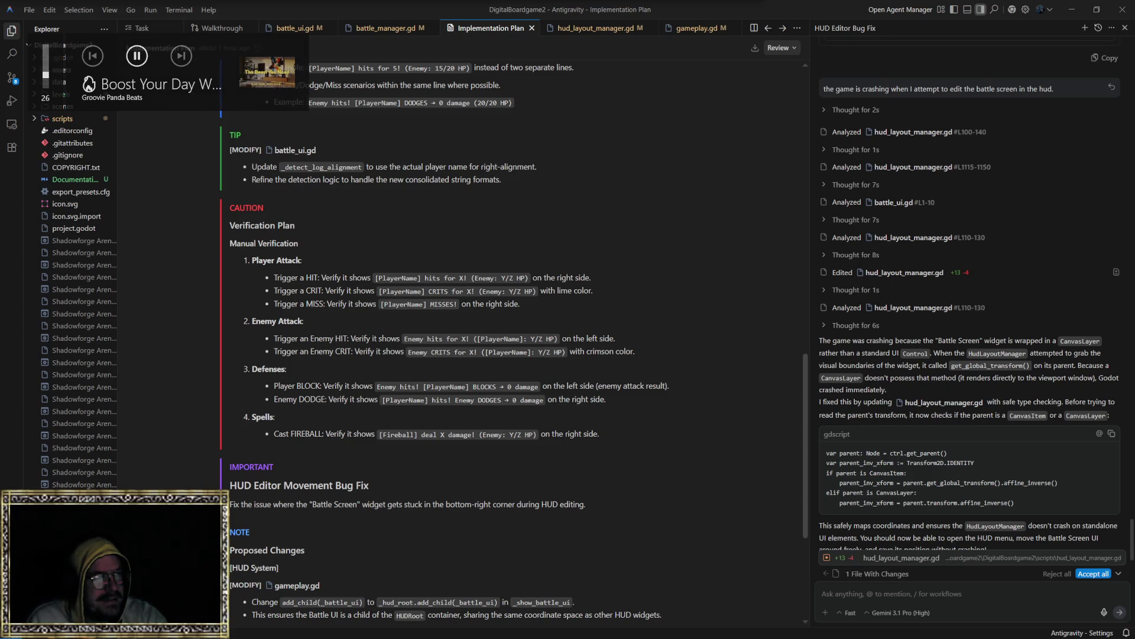
pyautogui.press('XF86AudioLowerVolume')
pyautogui.press('XF86AudioLowerVolume')
pyautogui.press('XF86AudioLowerVolume')
pyautogui.press('XF86AudioLowerVolume')
pyautogui.press('XF86AudioLowerVolume')
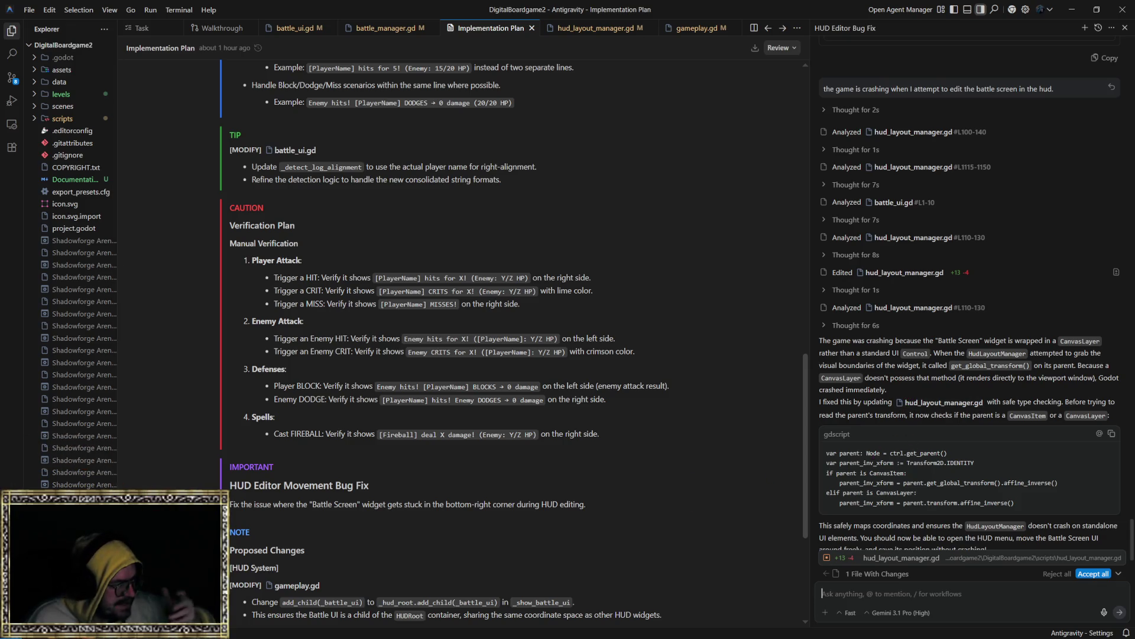
pyautogui.hotkey('alt', 'Tab')
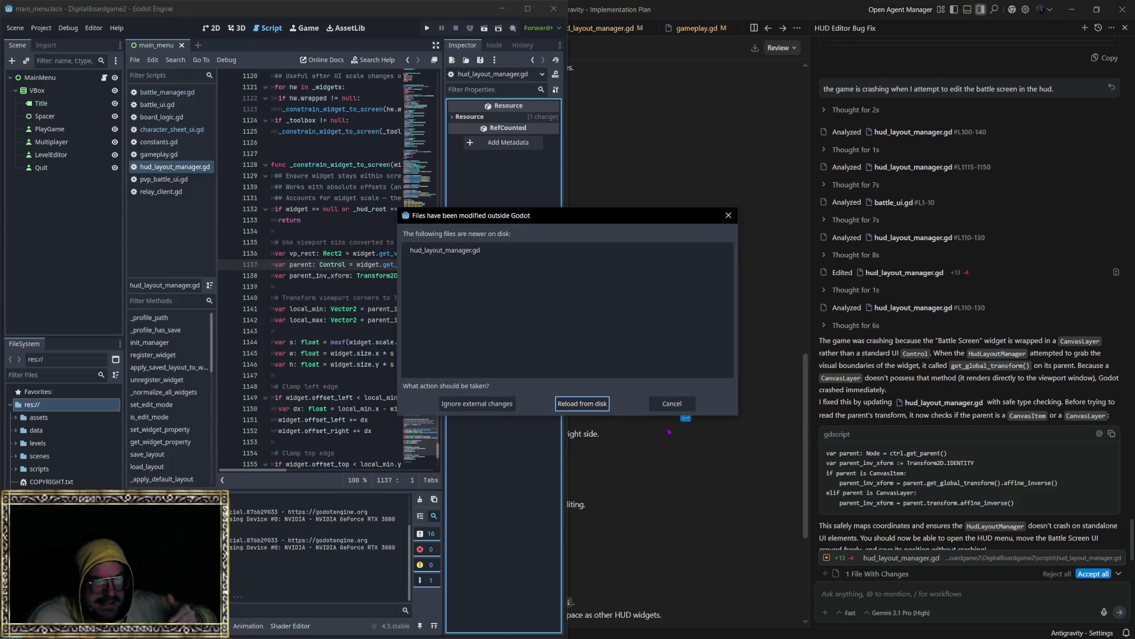
# Reload the changed HUD script from disk, run the game, and reach new-game setup with Staff chosen.
pyautogui.click(583, 403)
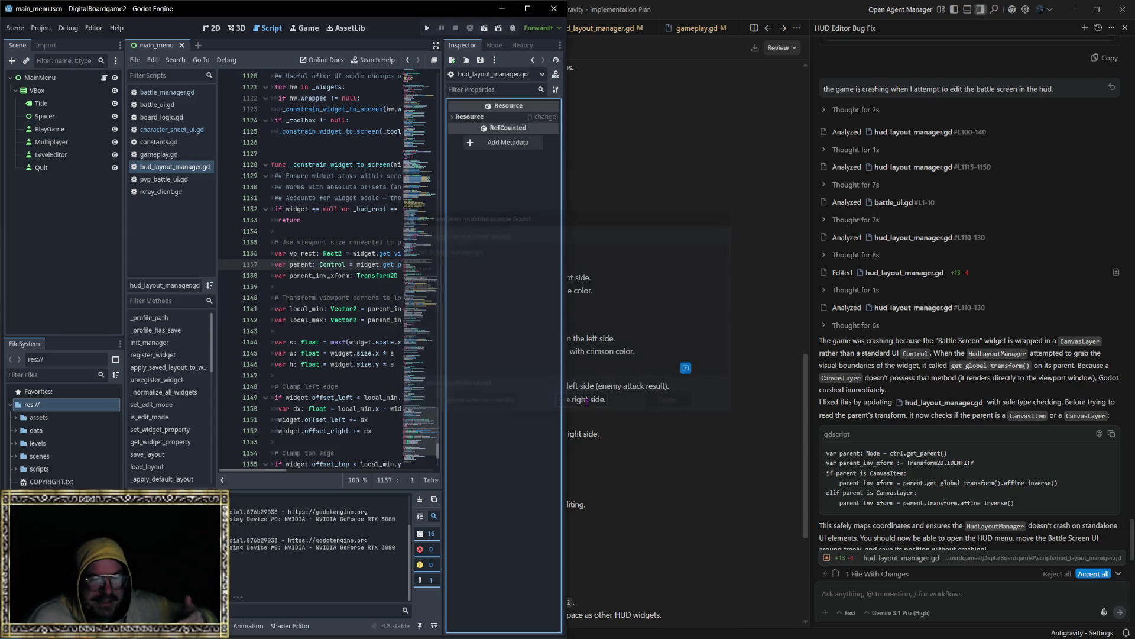
pyautogui.press('F5')
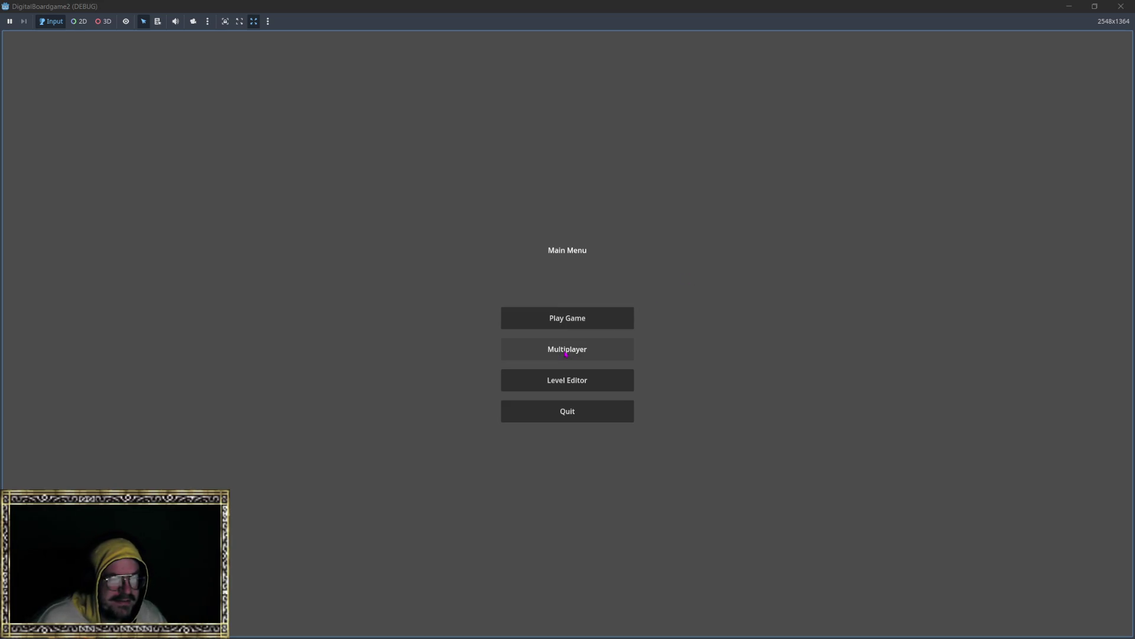
pyautogui.click(566, 353)
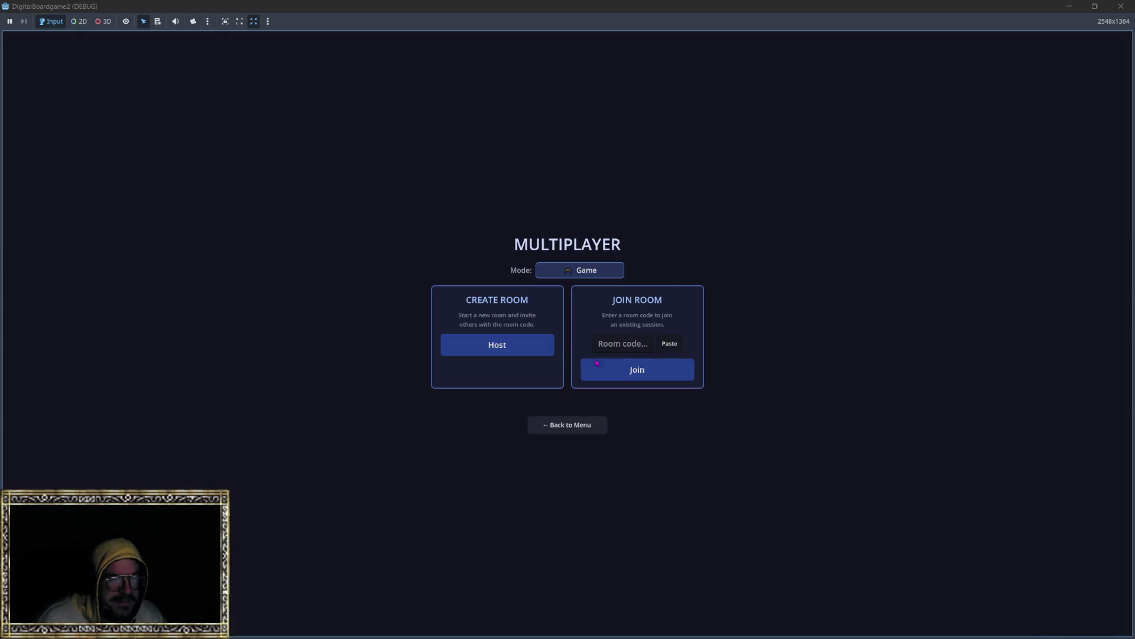
pyautogui.press('Escape')
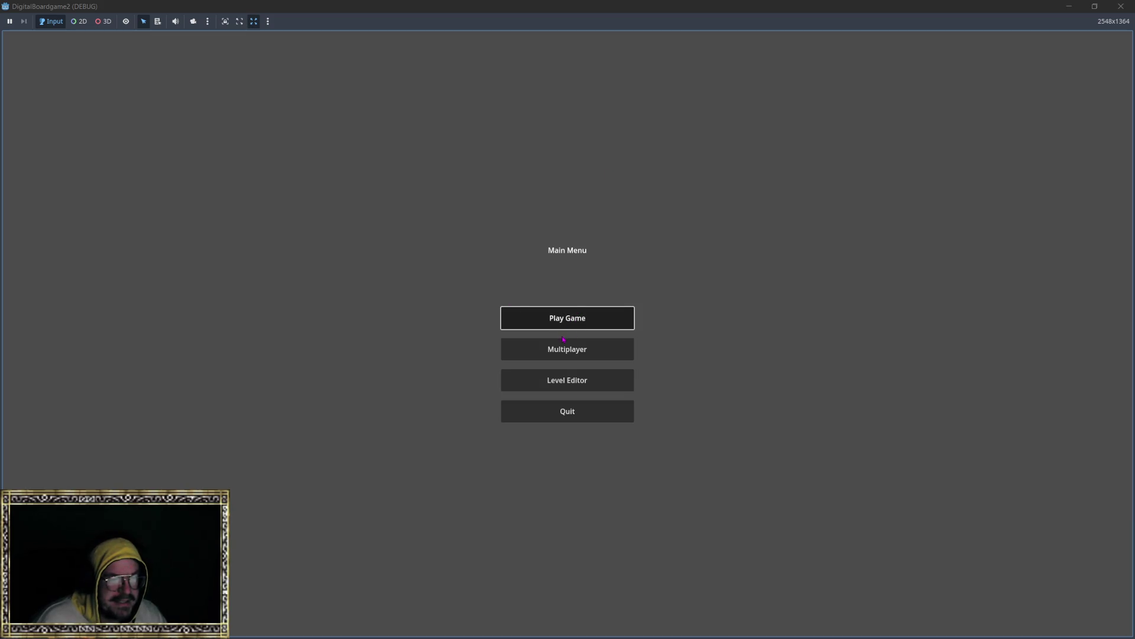
pyautogui.click(556, 321)
pyautogui.click(564, 157)
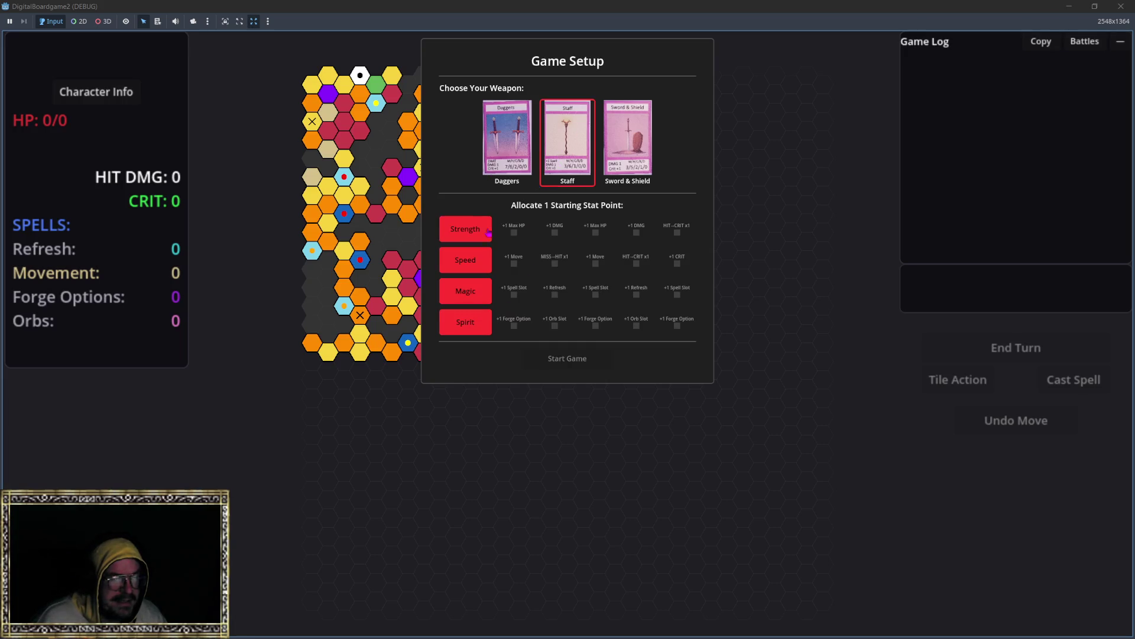
# Start the match, enter the Shadow Spider battle, and turn on HUD edit mode.
pyautogui.click(561, 358)
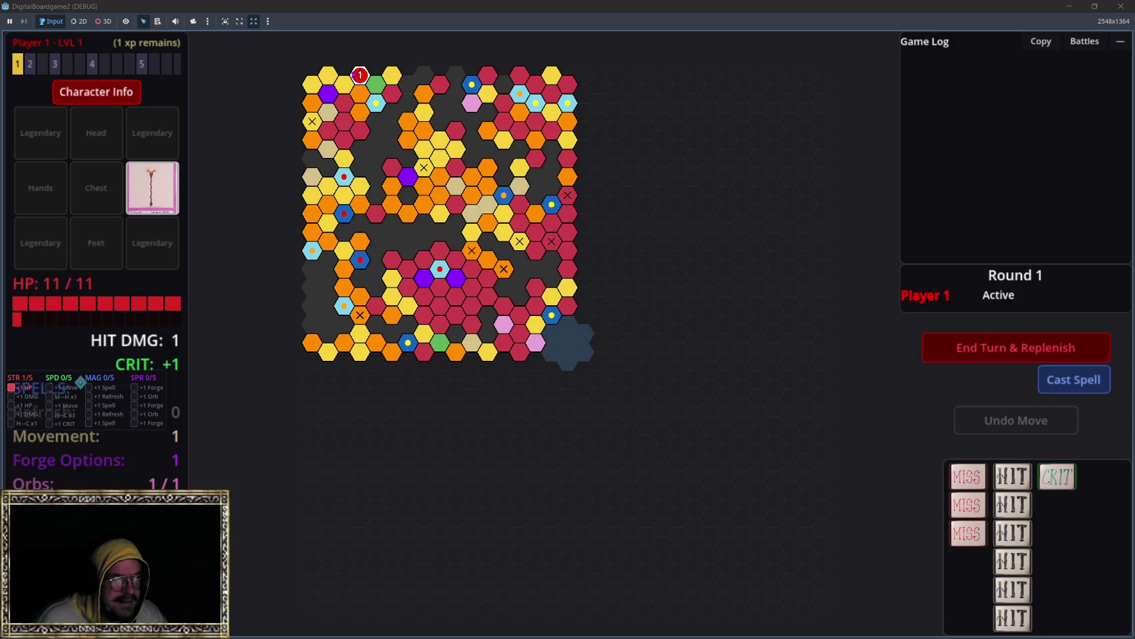
pyautogui.click(959, 379)
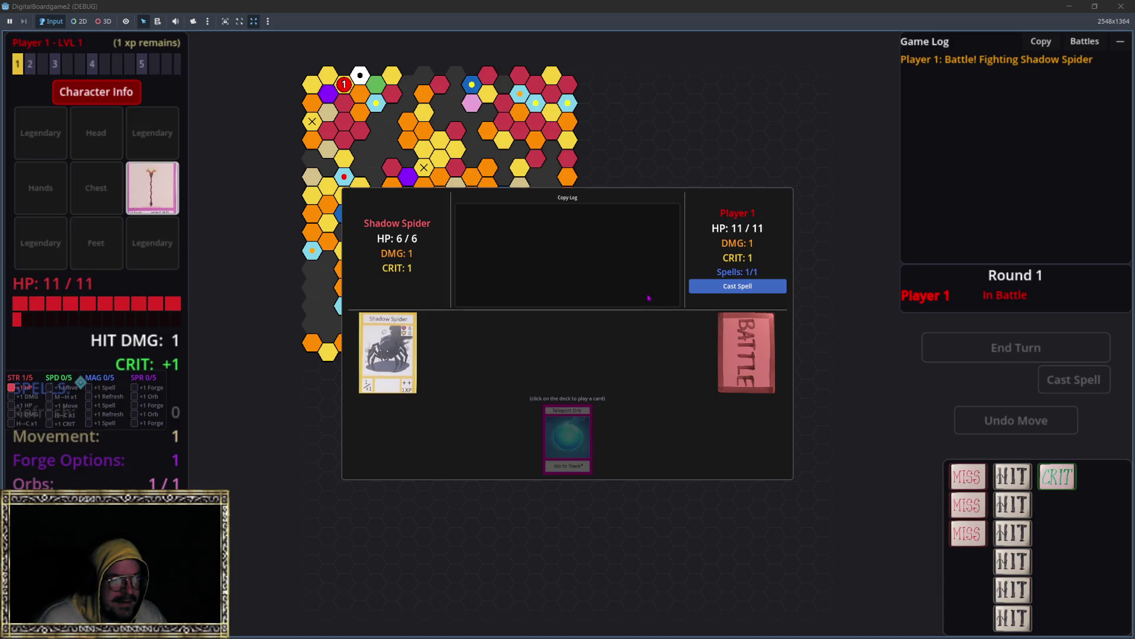
pyautogui.press('Escape')
pyautogui.click(566, 341)
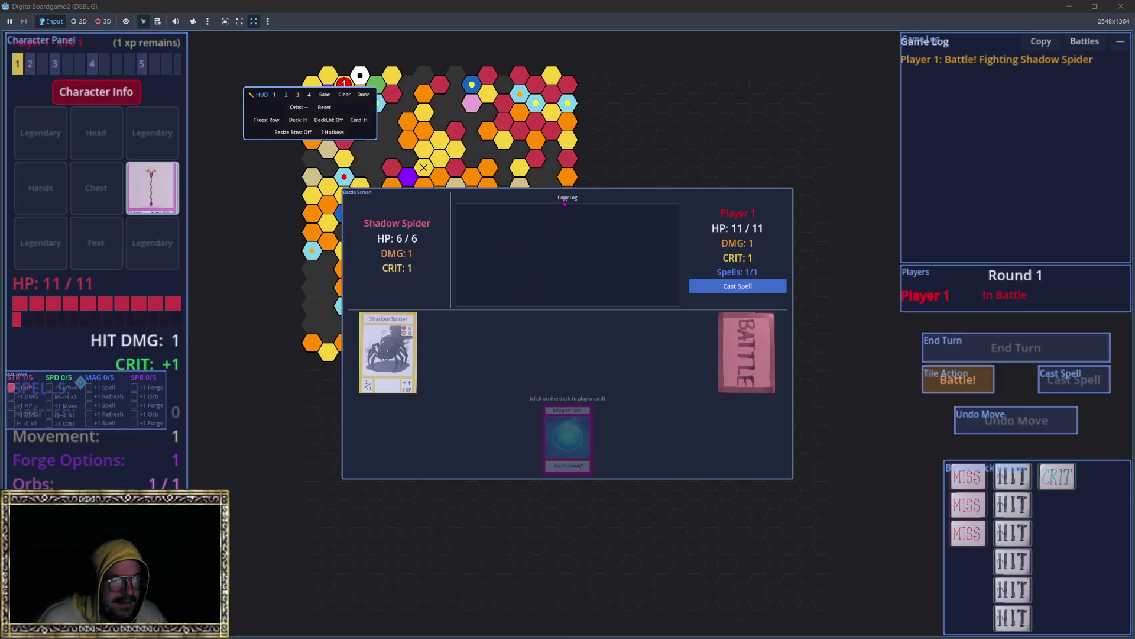
# Drag the Battle Screen panel to the lower right, then exit HUD edit mode and fullscreen.
pyautogui.moveTo(568, 199); pyautogui.dragTo(795, 346)
pyautogui.moveTo(790, 385)
pyautogui.mouseDown()
pyautogui.moveTo(822, 384)
pyautogui.moveTo(792, 379)
pyautogui.moveTo(617, 532)
pyautogui.moveTo(860, 406)
pyautogui.moveTo(658, 345)
pyautogui.moveTo(658, 397)
pyautogui.moveTo(717, 375)
pyautogui.moveTo(658, 345)
pyautogui.moveTo(810, 431)
pyautogui.mouseUp()
pyautogui.scroll(-2, 811, 432)
pyautogui.scroll(5, 720, 405)
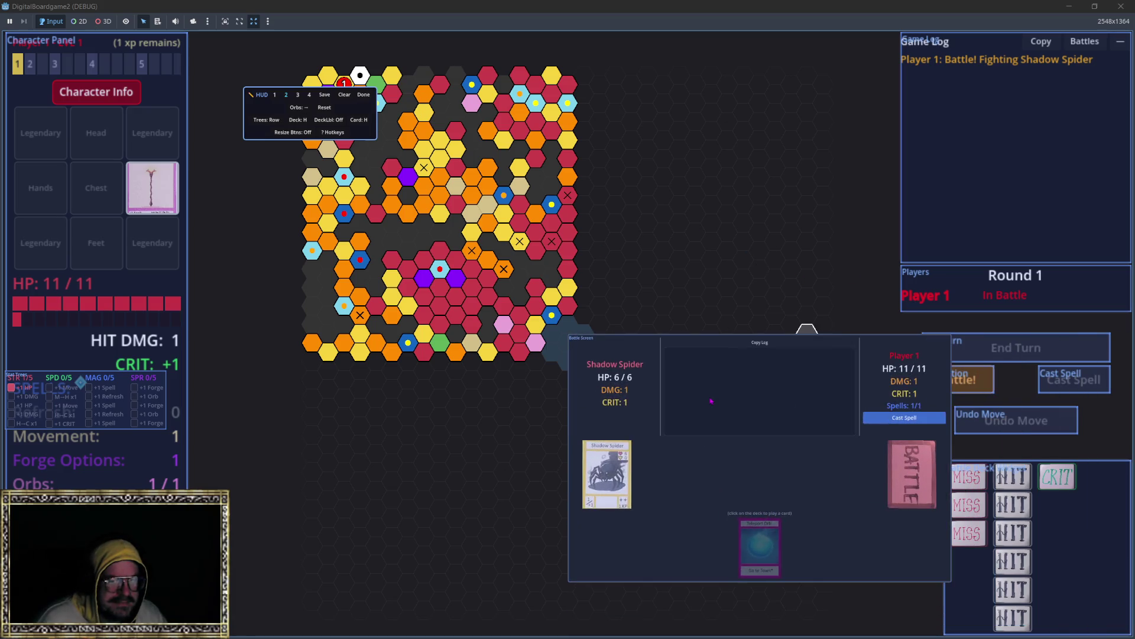
pyautogui.scroll(-5, 720, 405)
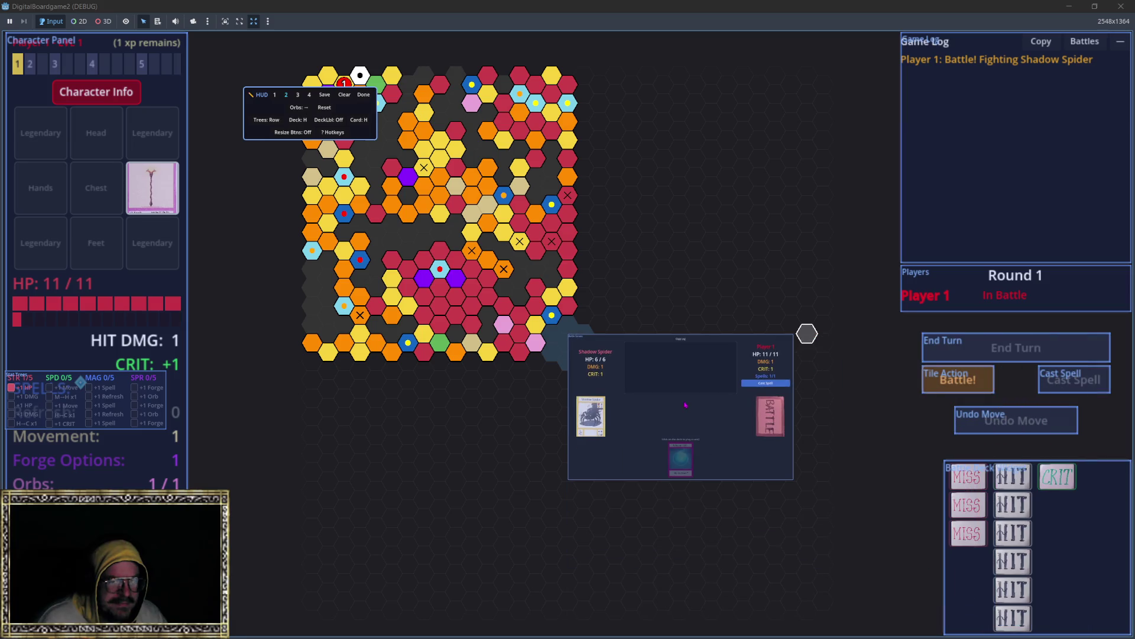
pyautogui.scroll(3, 667, 350)
pyautogui.scroll(-3, 651, 363)
pyautogui.scroll(3, 748, 375)
pyautogui.press('Escape')
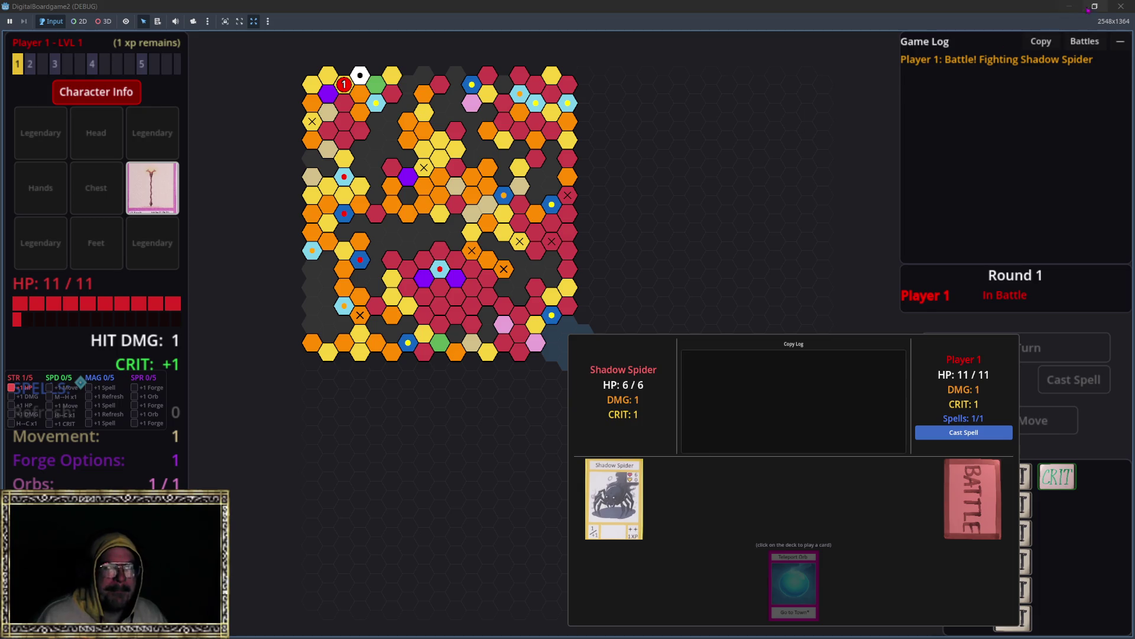
pyautogui.click(1121, 6)
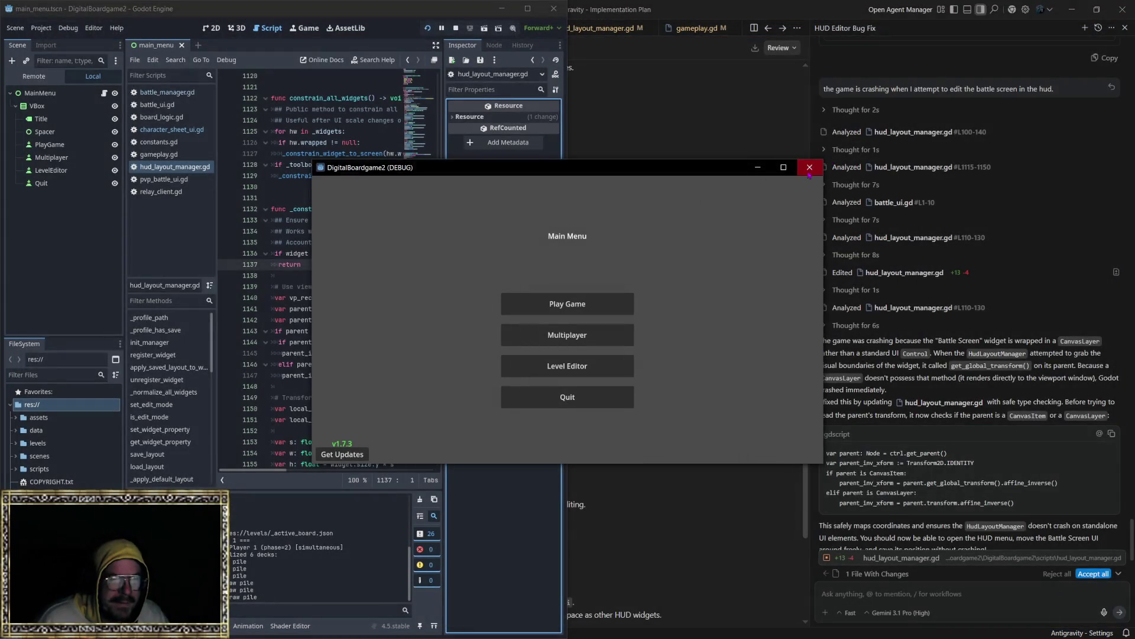
# Close the running DigitalBoardgame2 window to stop the game.
pyautogui.click(809, 168)
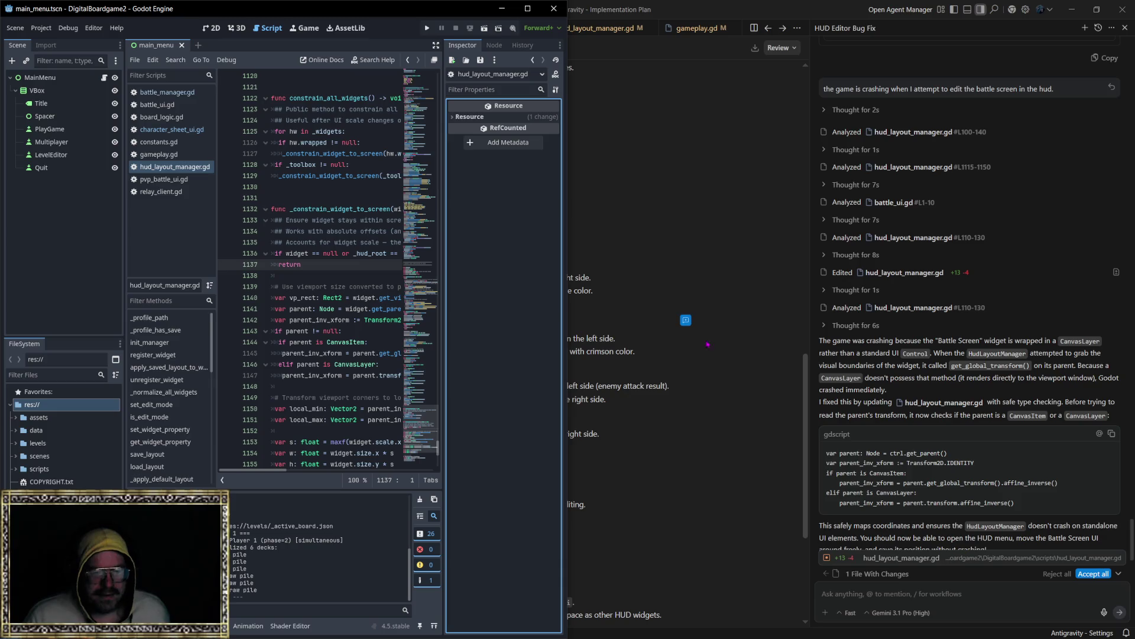
# Accept the hud_layout_manager.gd fix and report the Battle Screen getting trapped in a quarter-size bottom-right area.
pyautogui.click(1096, 576)
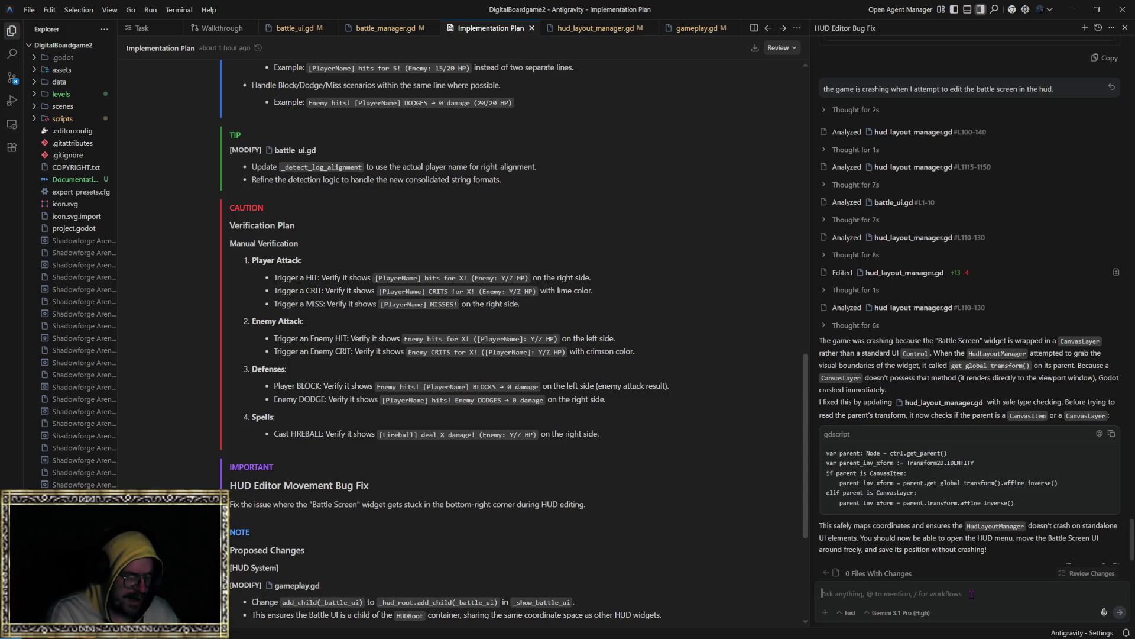
pyautogui.write('something ')
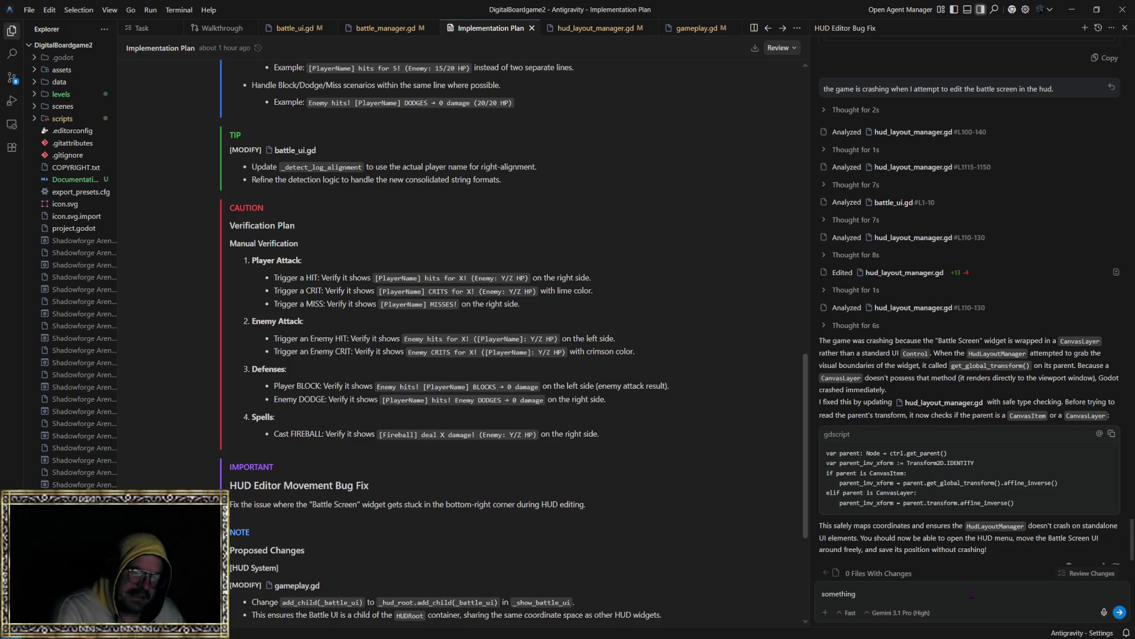
pyautogui.write('is ')
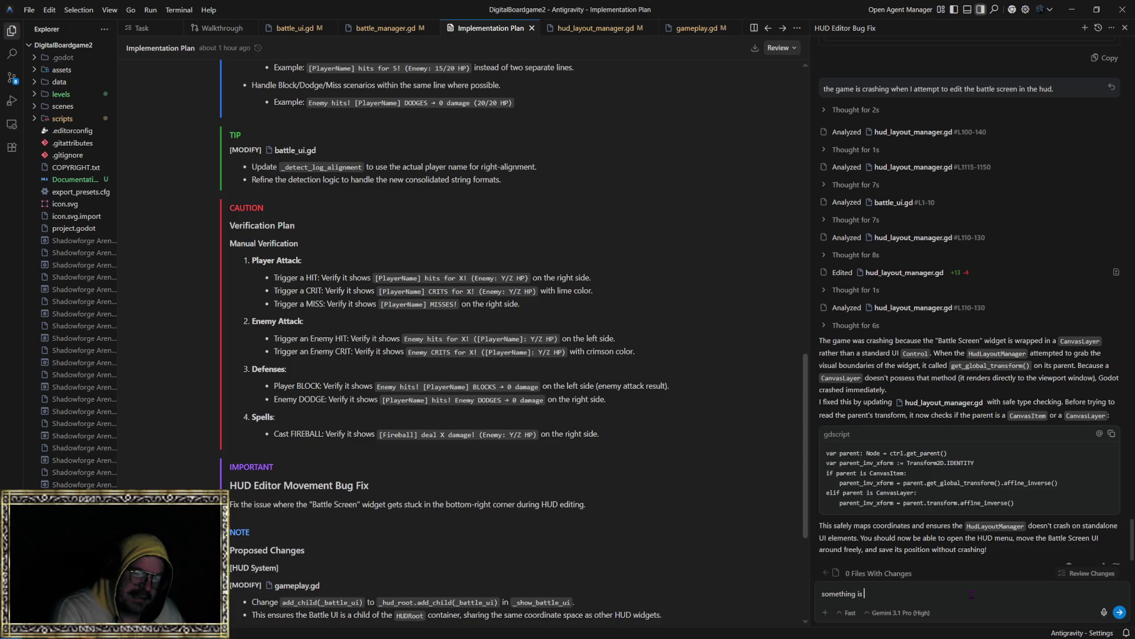
pyautogui.write('containing the batt')
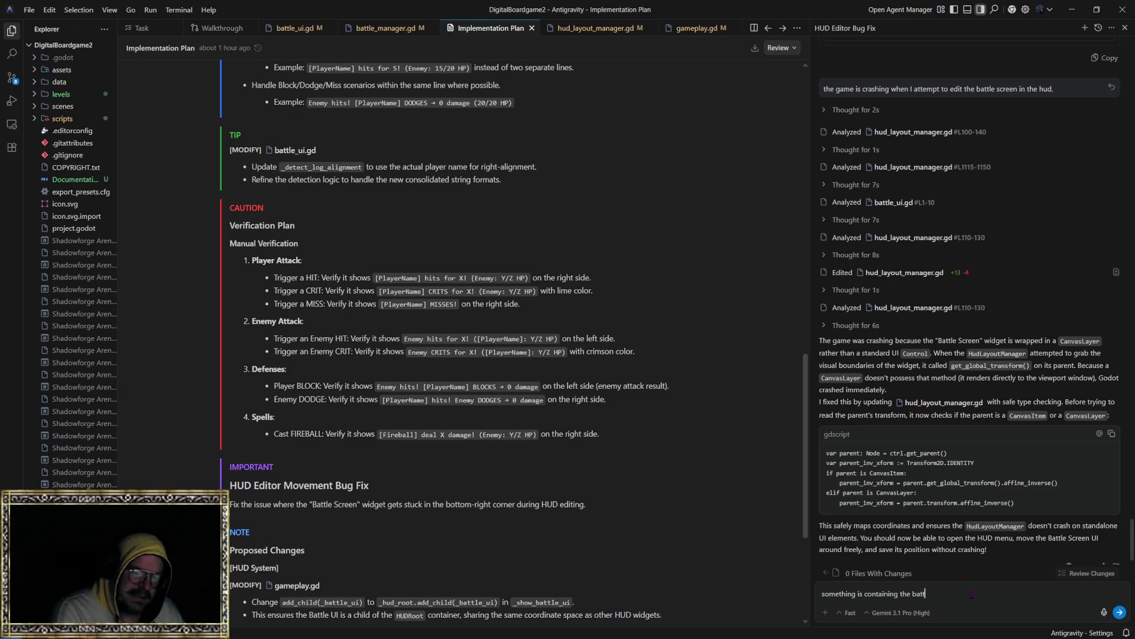
pyautogui.write('le screen when I try to mvoe it around, it g')
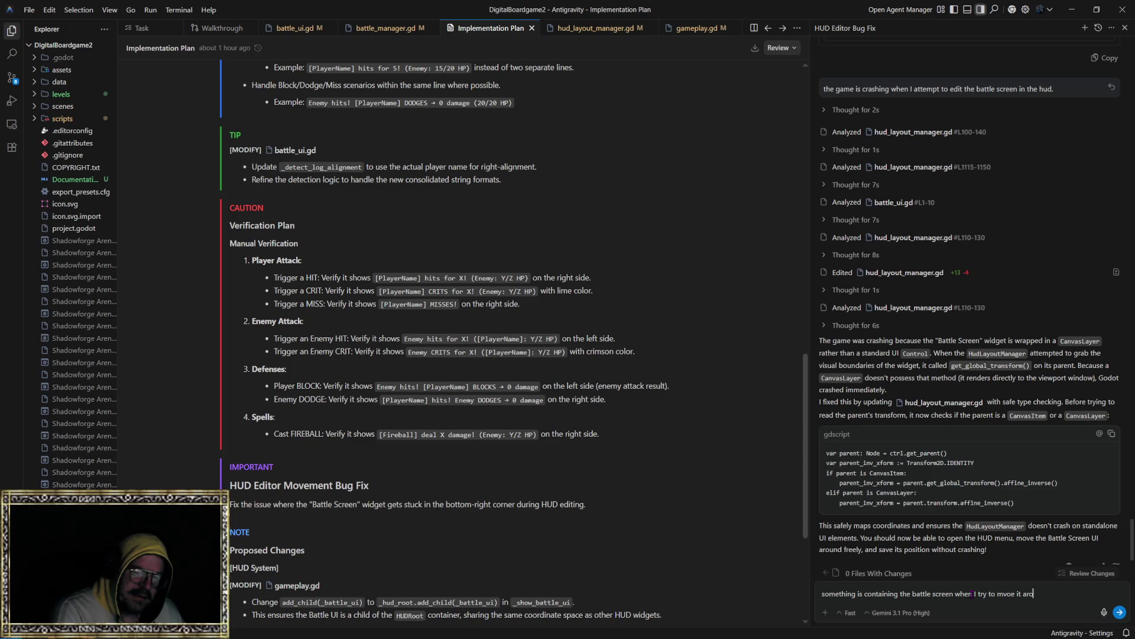
pyautogui.write('ets stu')
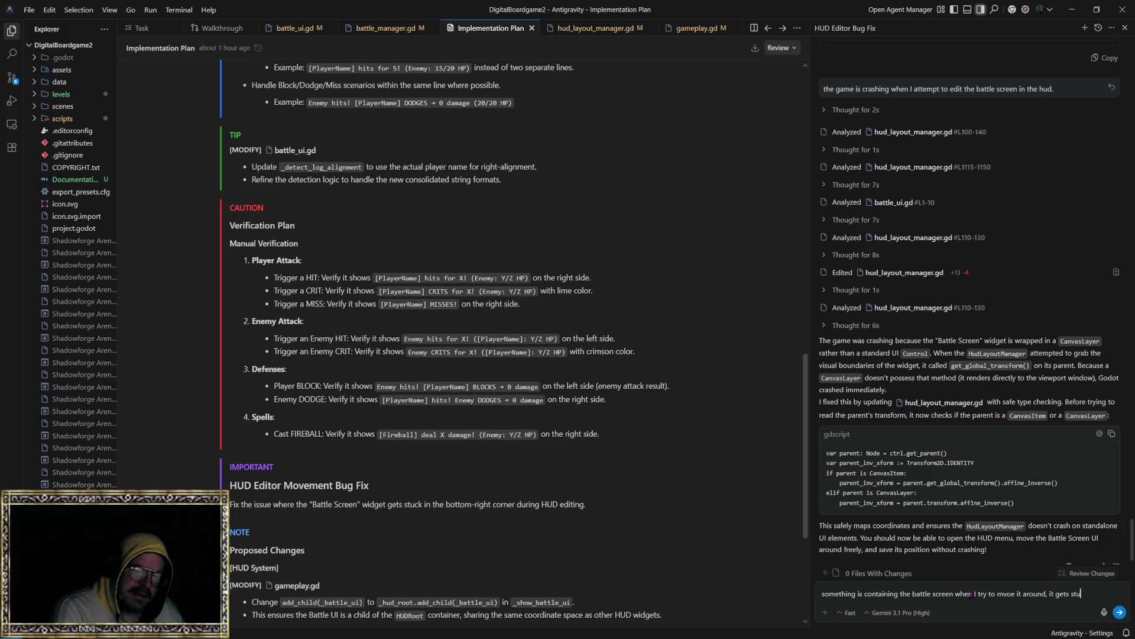
pyautogui.write('ck in some cone')
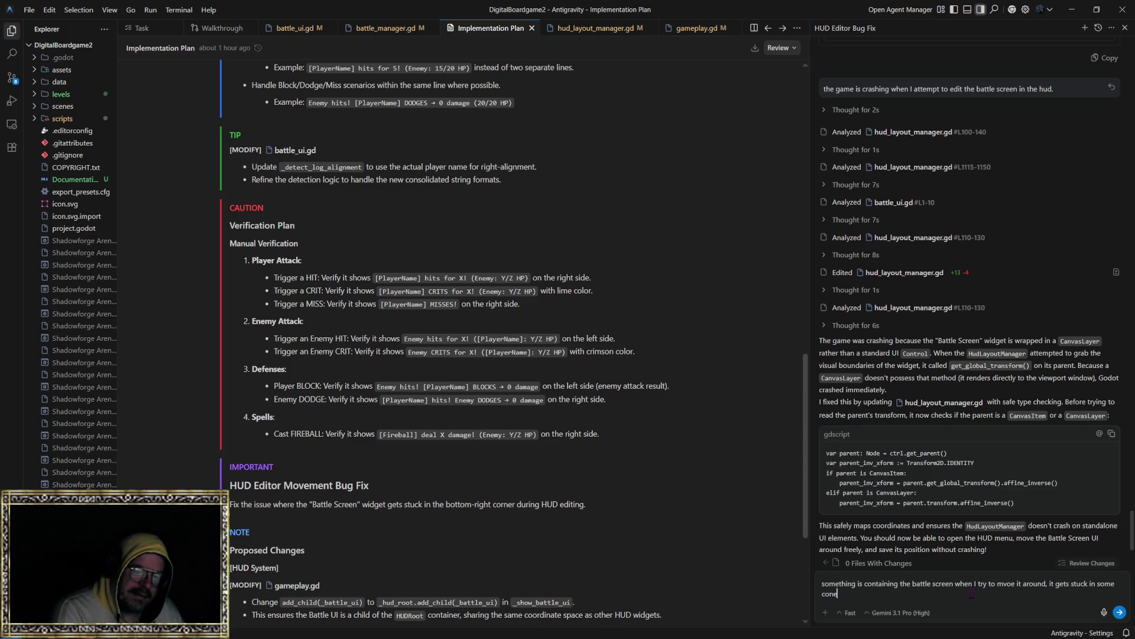
pyautogui.write(' kind of container th')
pyautogui.write('at')
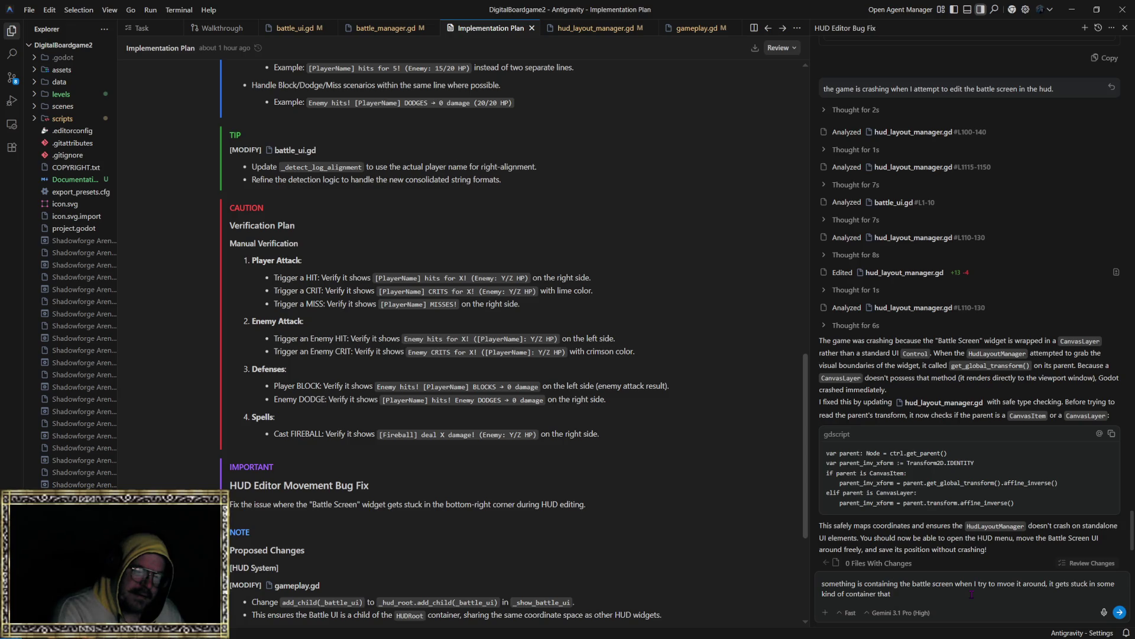
pyautogui.write(' is')
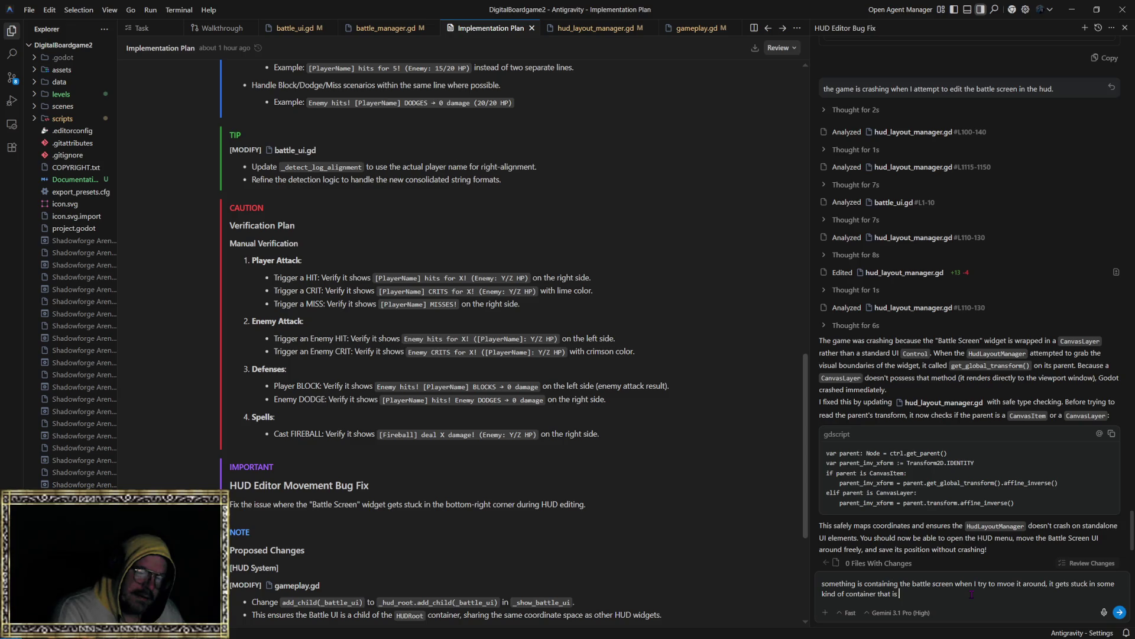
pyautogui.write(' only abou')
pyautogui.write('t 1/4')
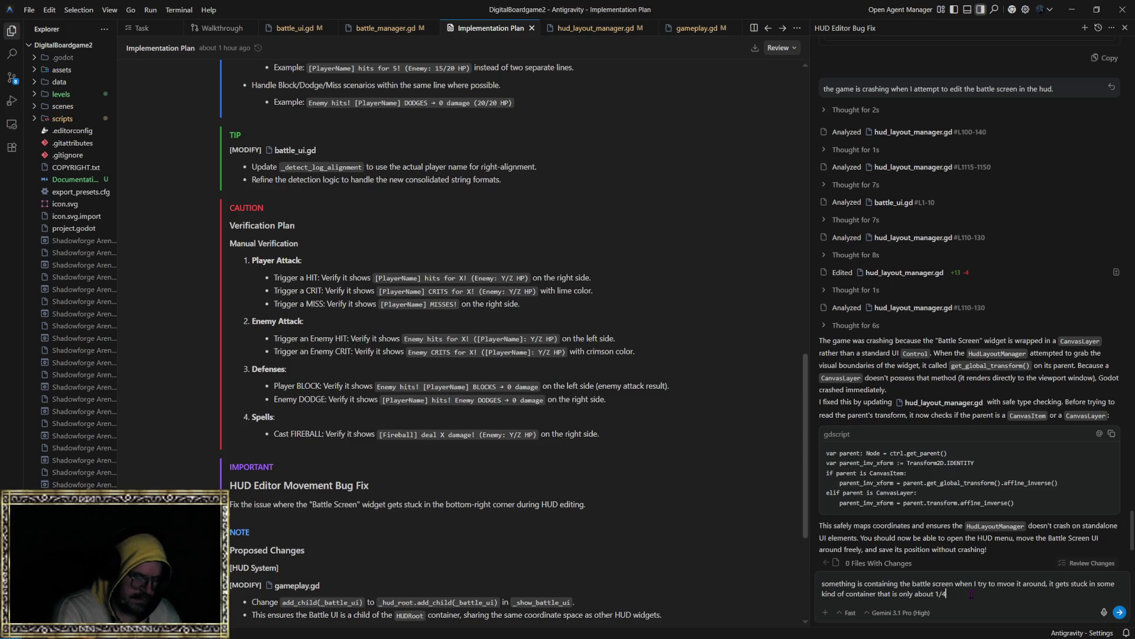
pyautogui.write(' the size of the full screen.')
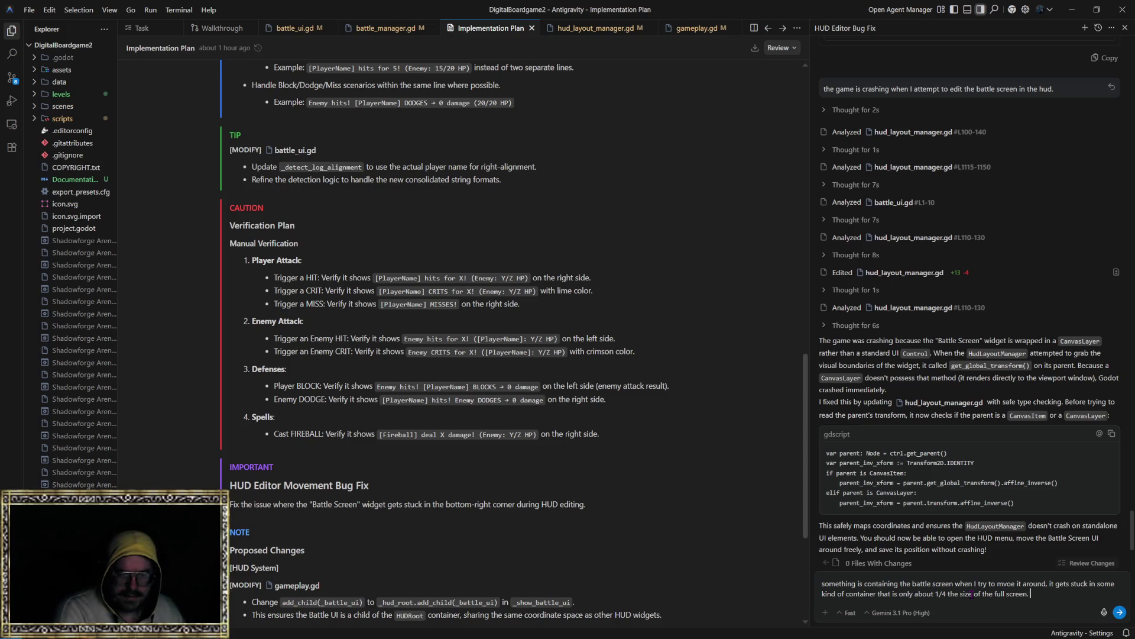
pyautogui.write(' when i move it, it')
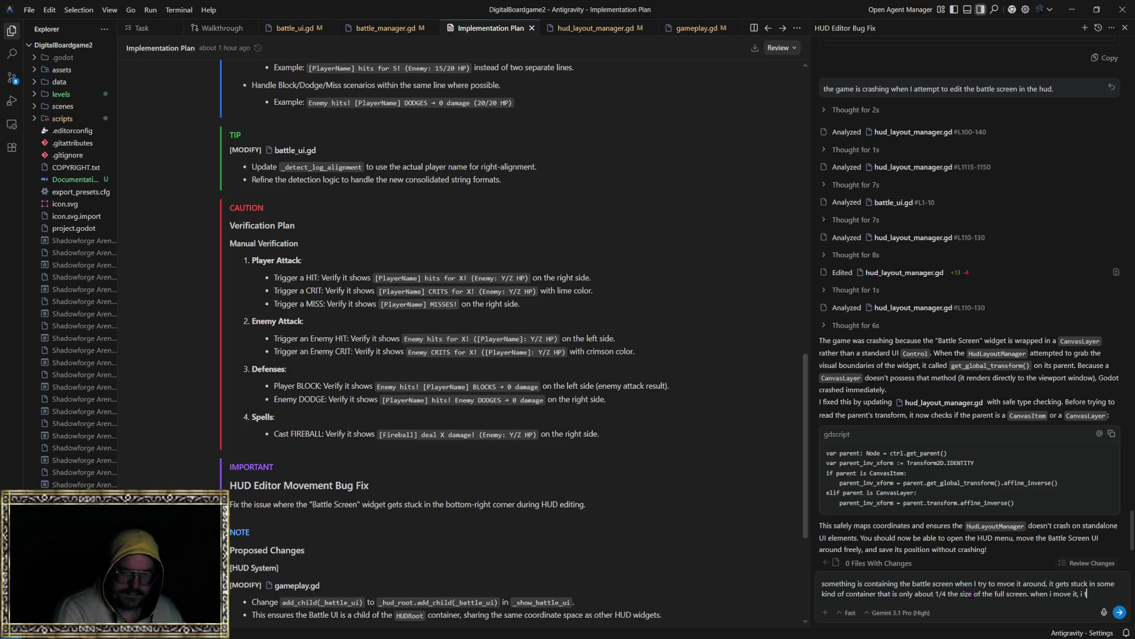
pyautogui.write(' snaps to')
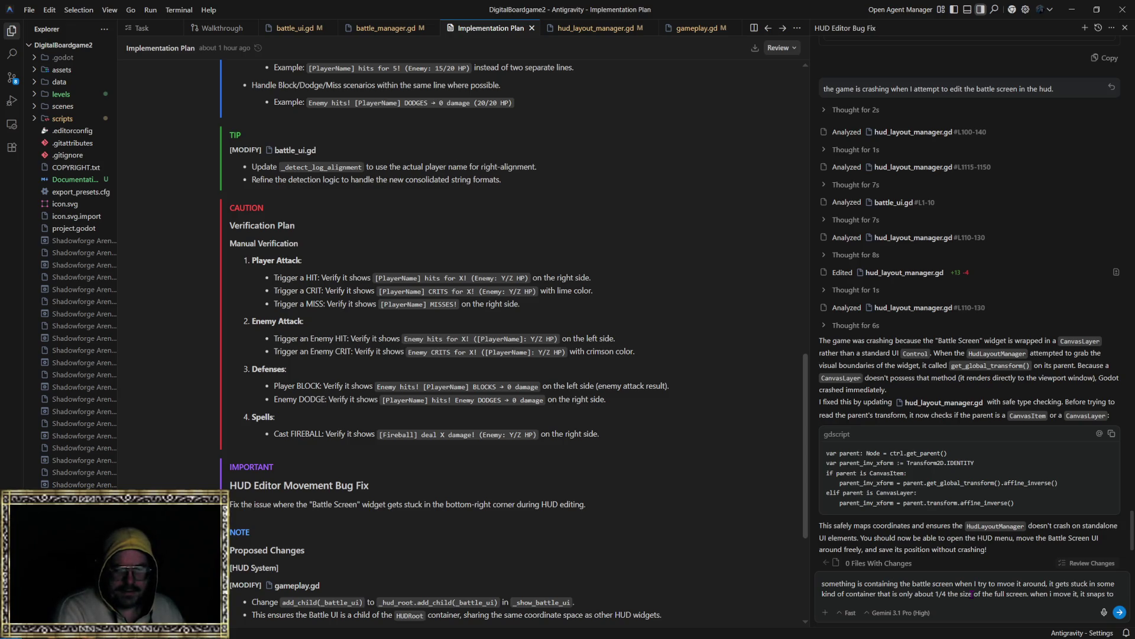
pyautogui.write(' the b')
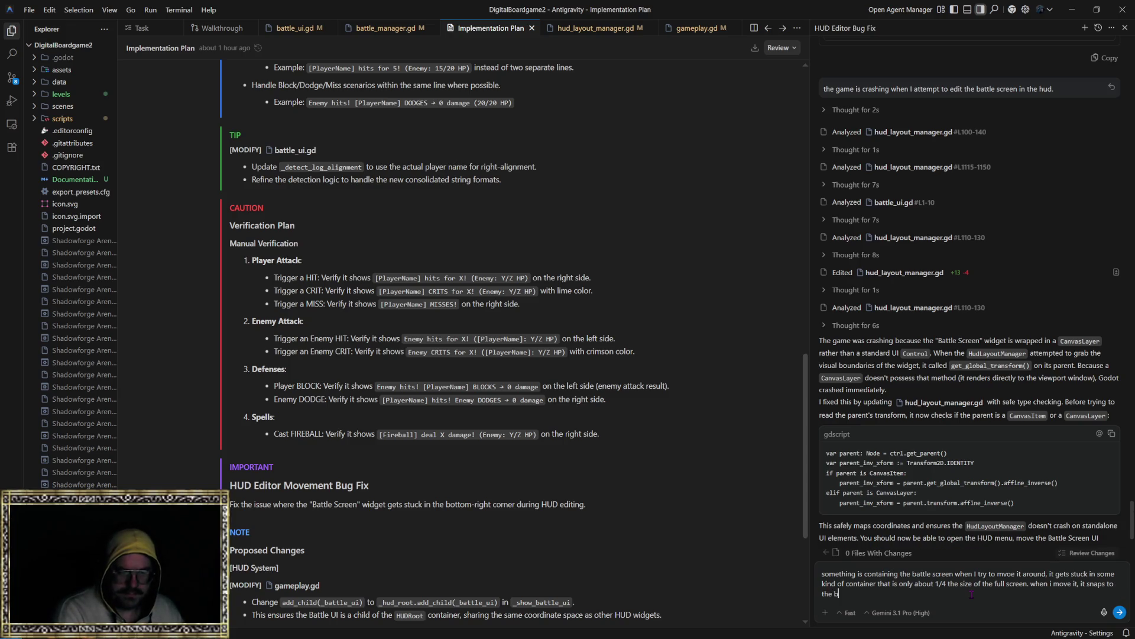
pyautogui.write('ottom rig')
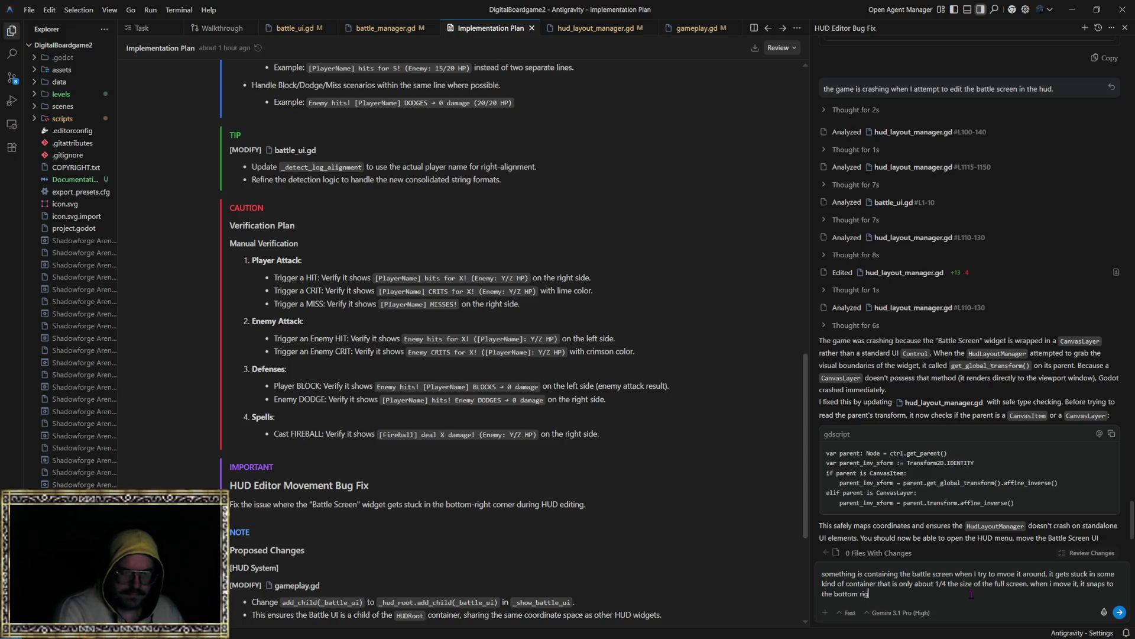
pyautogui.write('ht area and becomes')
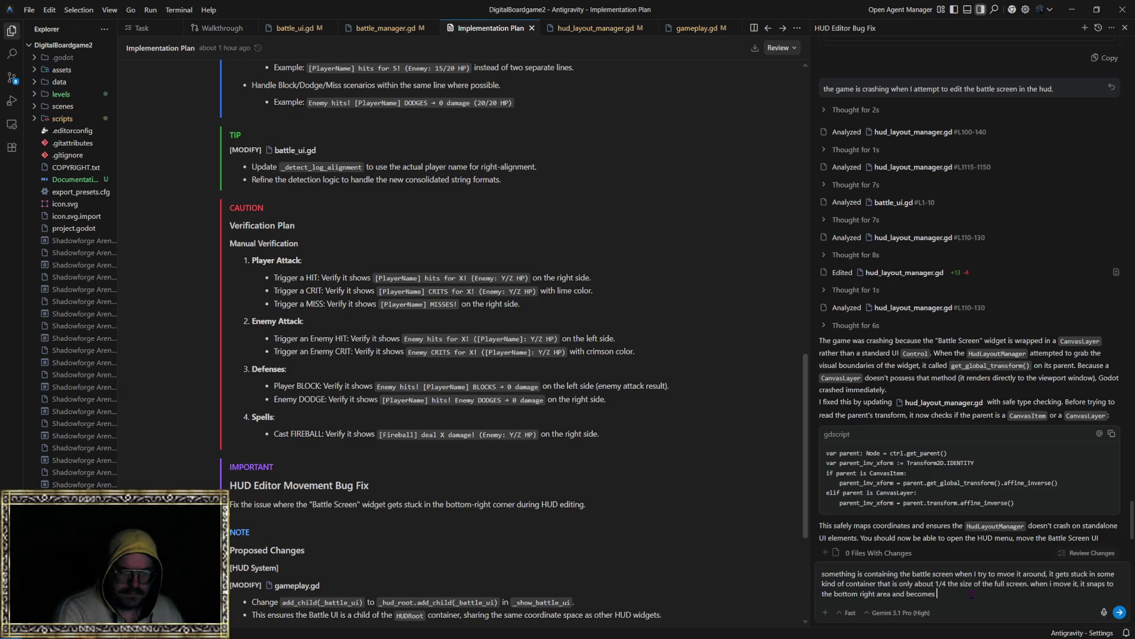
pyautogui.write(' trap')
pyautogui.write('ped in a small')
pyautogui.write('area')
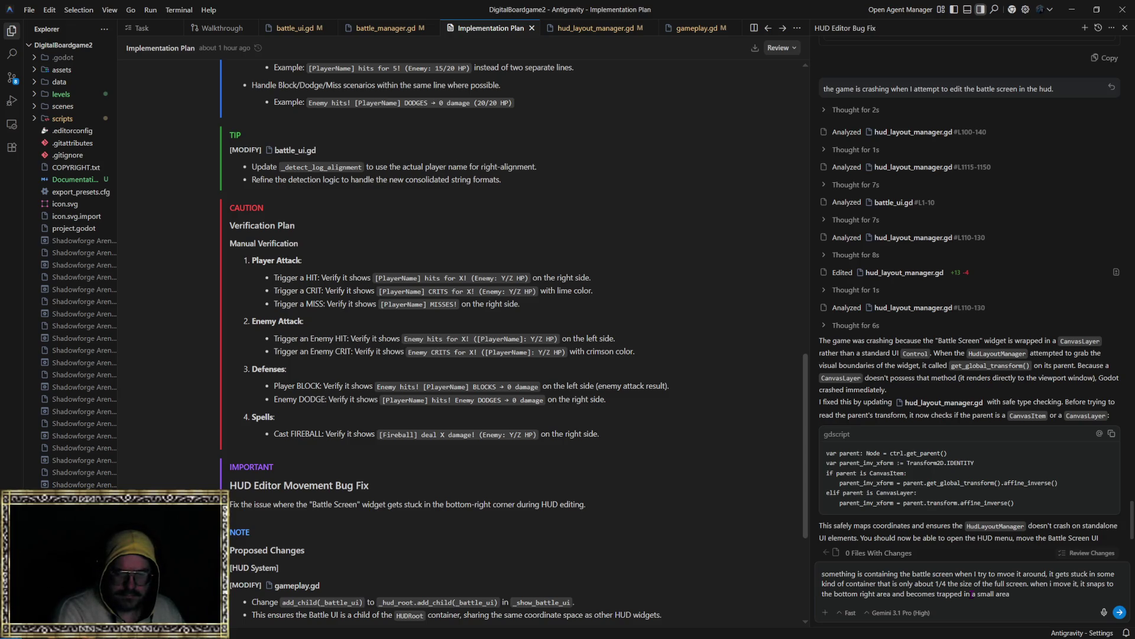
pyautogui.write('.')
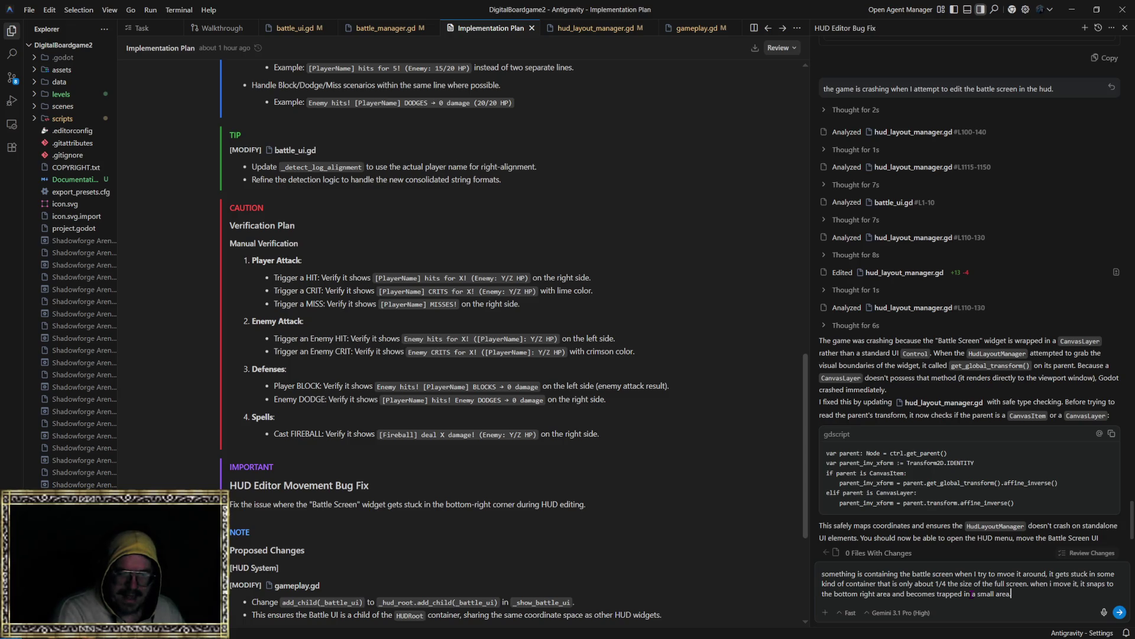
pyautogui.press('Return')
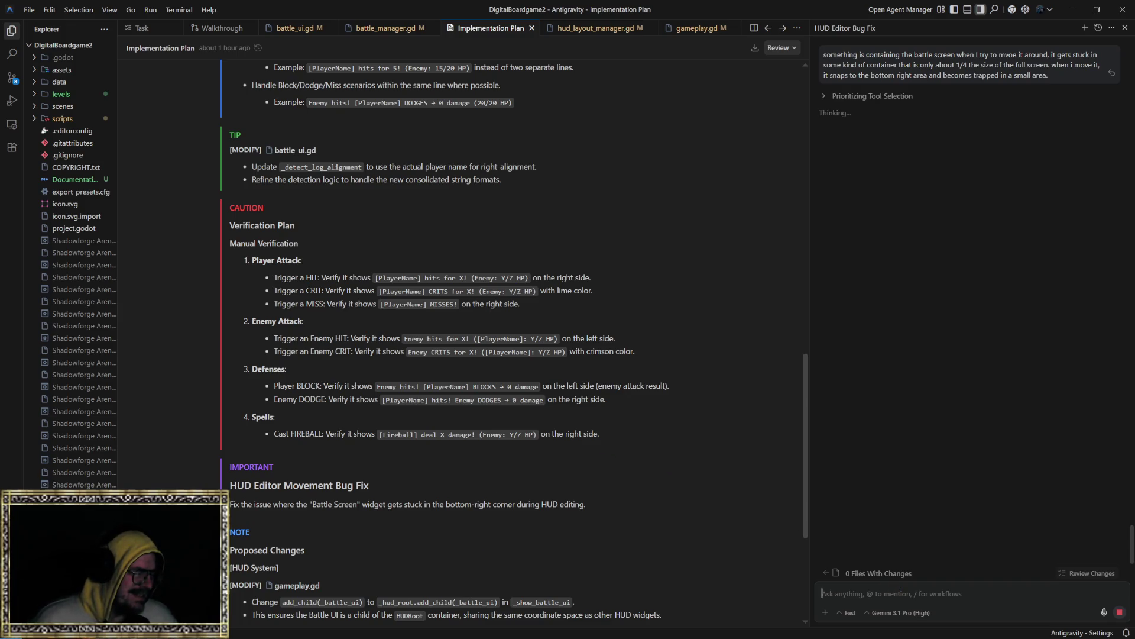
pyautogui.hotkey('alt', 'Tab')
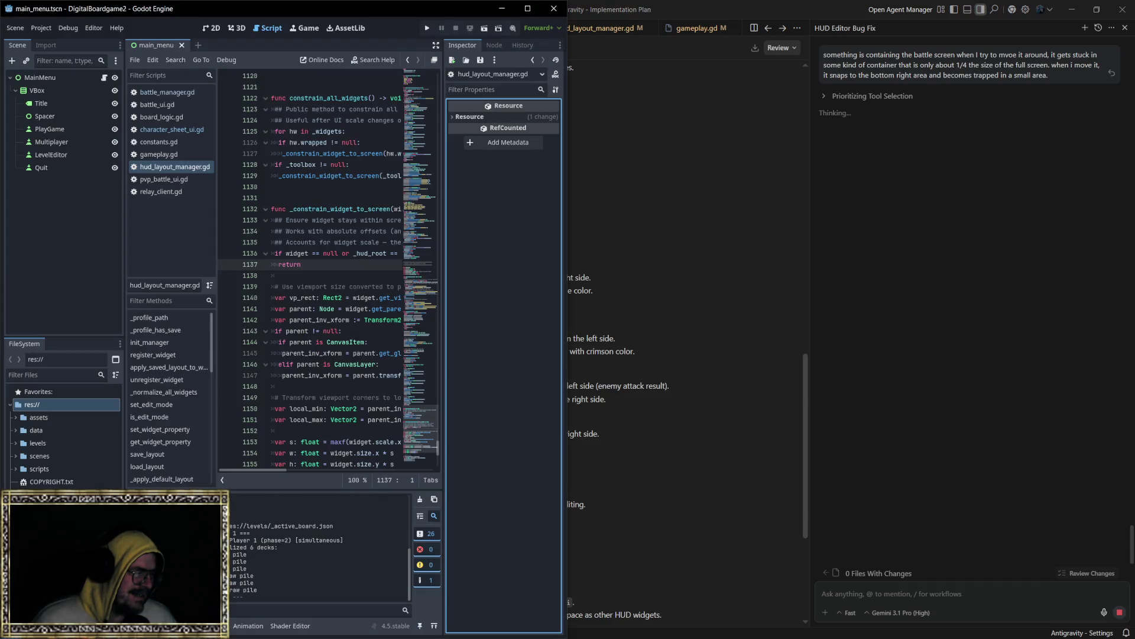
pyautogui.hotkey('alt', 'Tab')
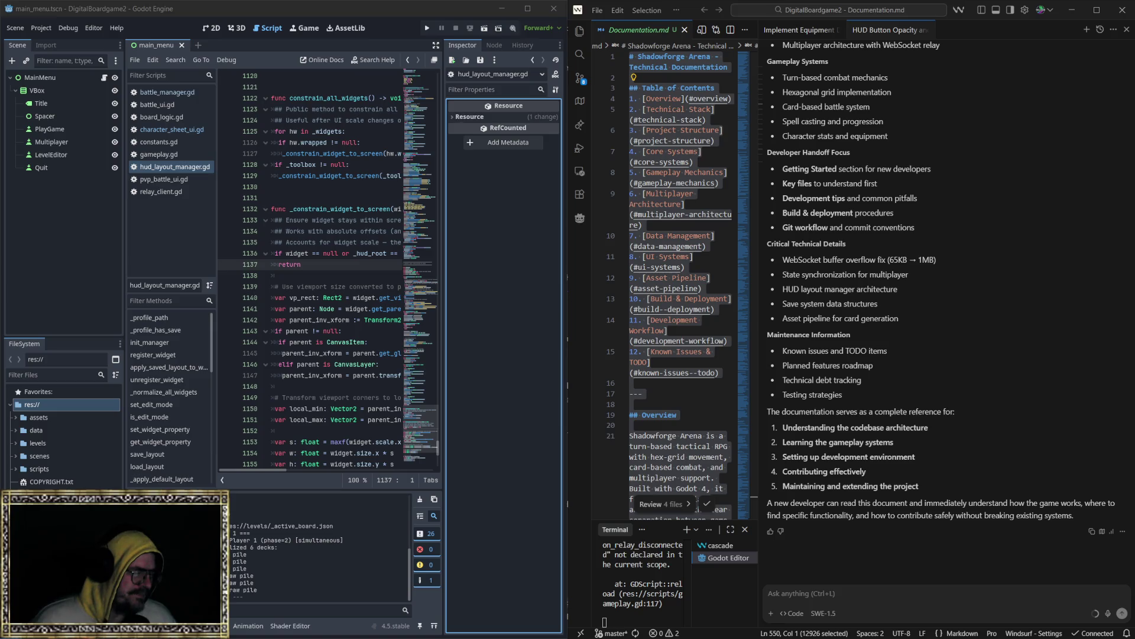
pyautogui.hotkey('alt', 'Tab')
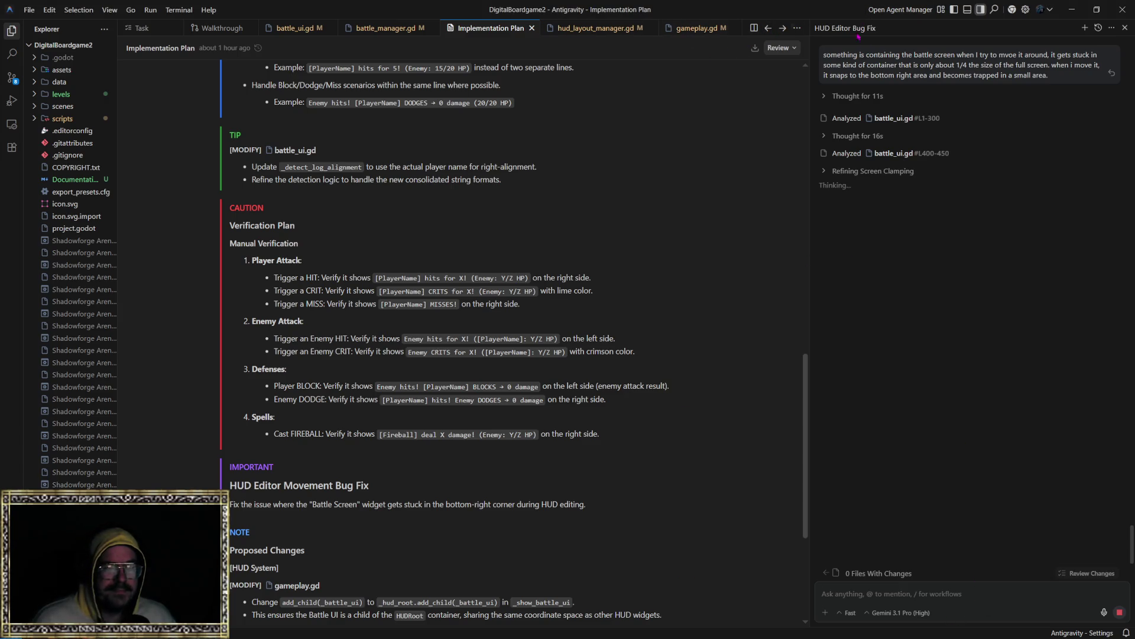
# Open and close the Agent Manager, then scroll through the agent's plan.
pyautogui.click(896, 14)
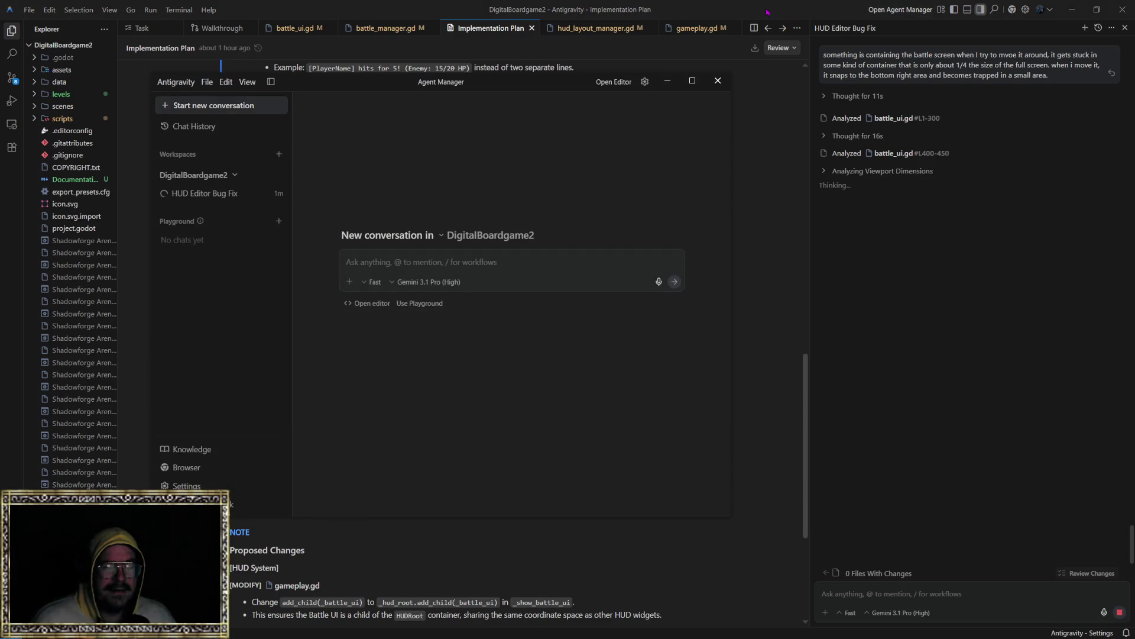
pyautogui.click(717, 80)
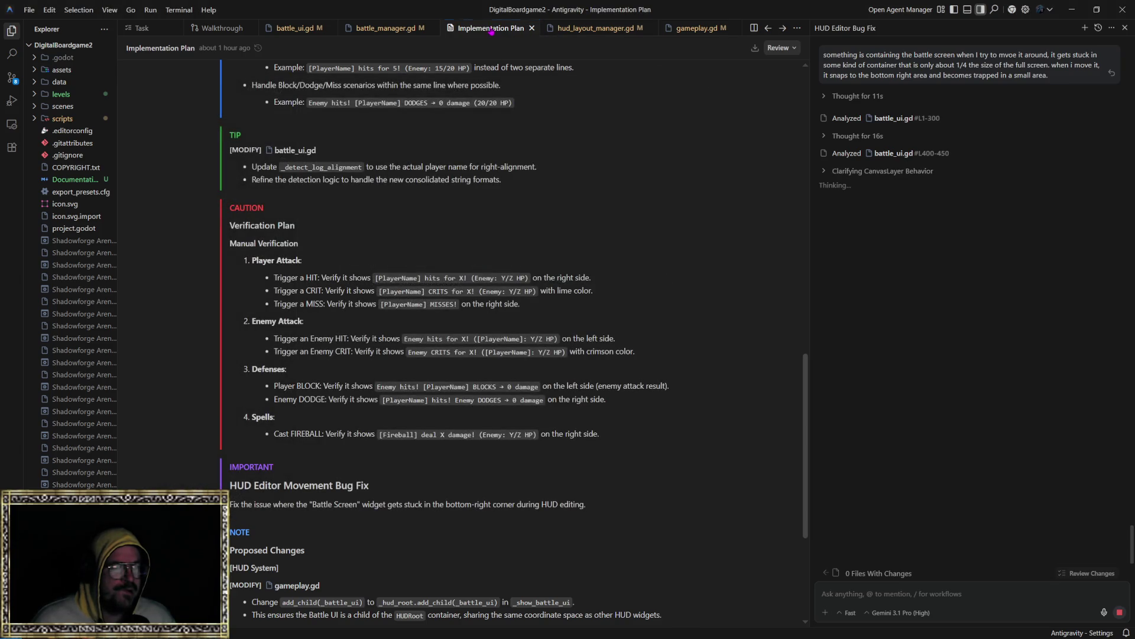
pyautogui.scroll(-5, 511, 247)
pyautogui.scroll(15, 511, 247)
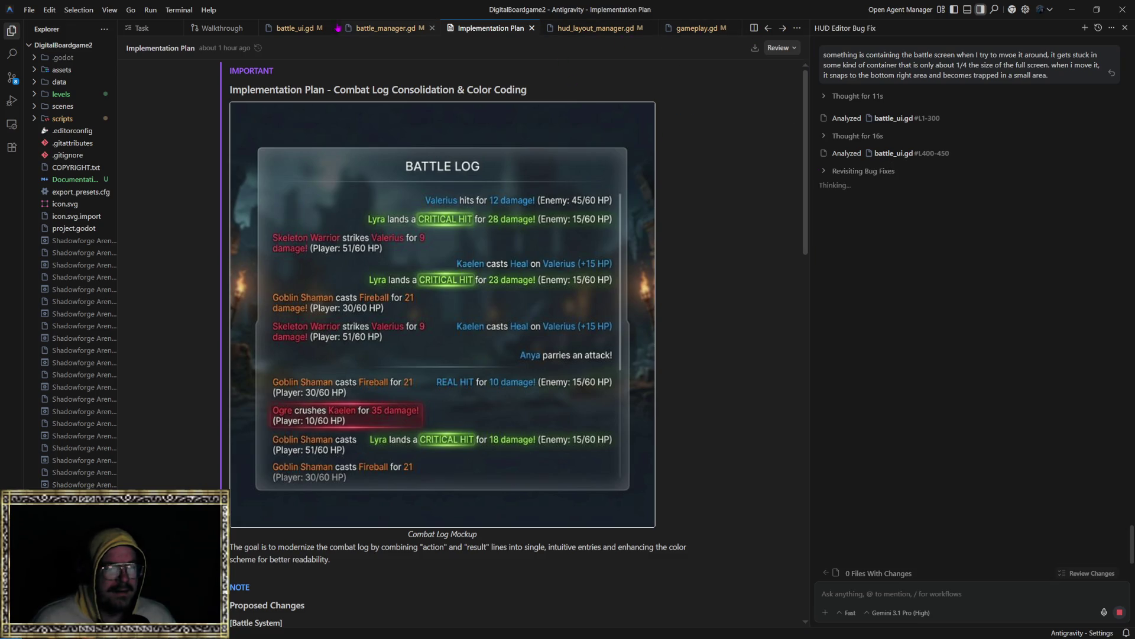
# Close every editor tab, including Task, Walkthrough, Implementation Plan and the .gd scripts, and widen the Explorer.
pyautogui.click(186, 29)
pyautogui.click(185, 30)
pyautogui.click(174, 28)
pyautogui.click(188, 28)
pyautogui.click(211, 29)
pyautogui.click(211, 28)
pyautogui.click(227, 28)
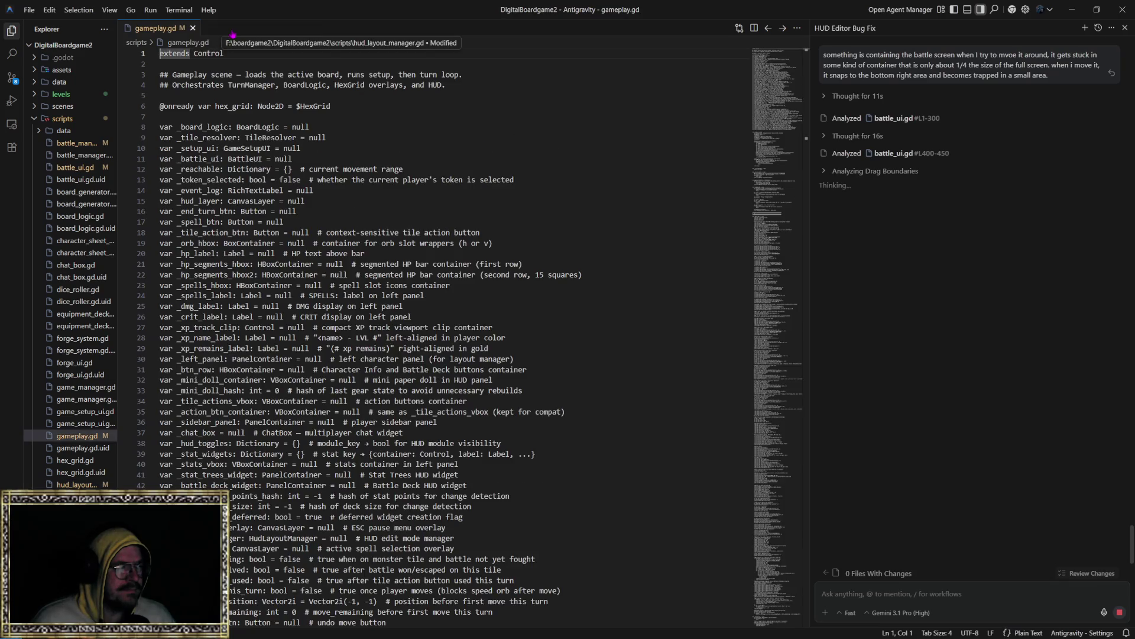
pyautogui.click(193, 29)
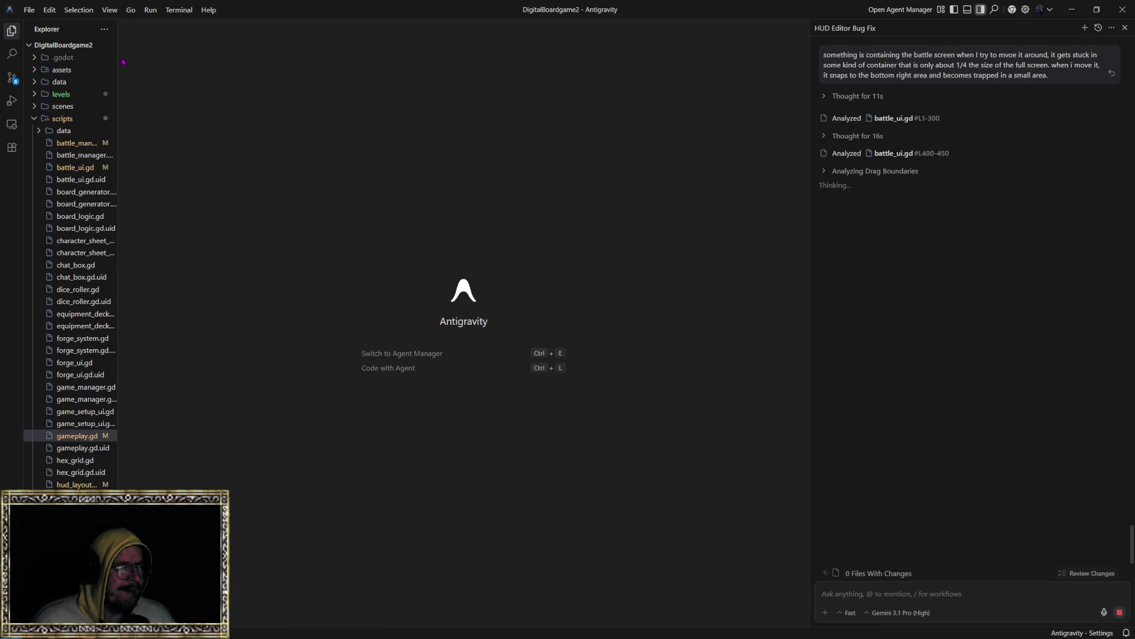
pyautogui.moveTo(118, 55)
pyautogui.mouseDown()
pyautogui.moveTo(273, 55)
pyautogui.moveTo(197, 55)
pyautogui.mouseUp()
# Widen the agent conversation panel and narrow it back, then switch through Godot to the Notepad notes.
pyautogui.moveTo(809, 204)
pyautogui.mouseDown()
pyautogui.moveTo(228, 204)
pyautogui.moveTo(519, 204)
pyautogui.moveTo(341, 193)
pyautogui.mouseUp()
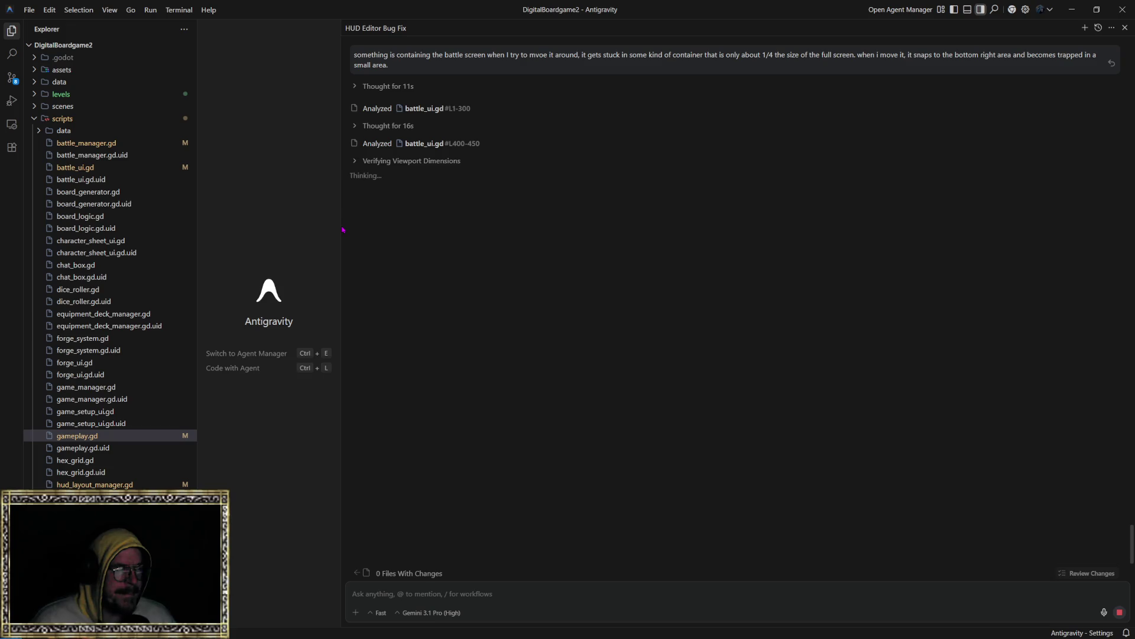
pyautogui.moveTo(341, 229)
pyautogui.mouseDown()
pyautogui.moveTo(771, 253)
pyautogui.moveTo(731, 254)
pyautogui.mouseUp()
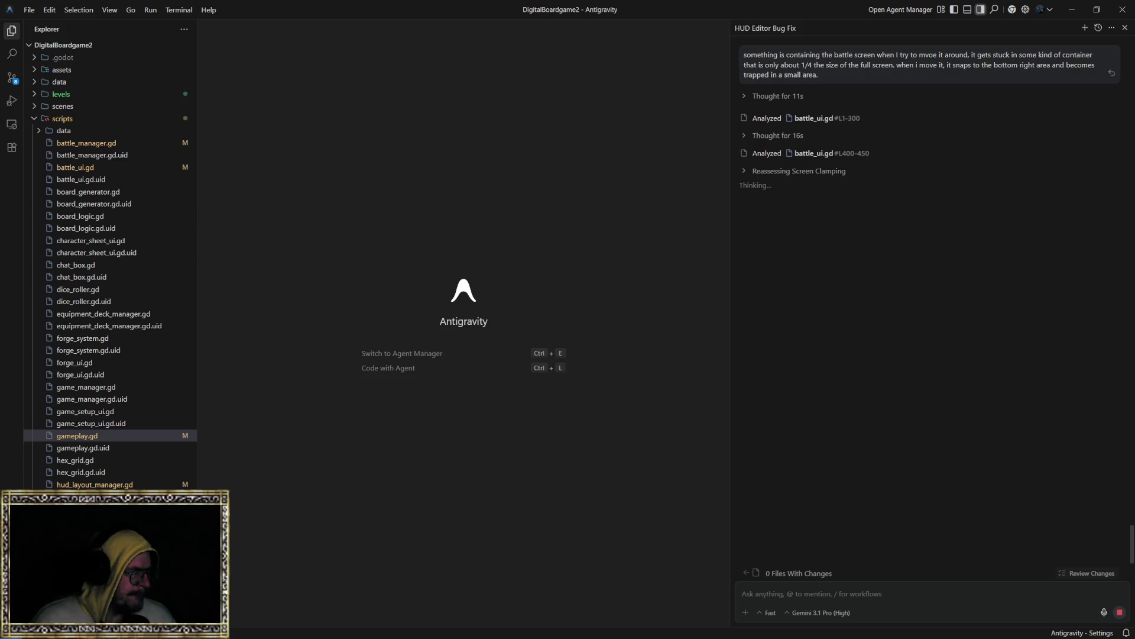
pyautogui.hotkey('alt', 'Tab')
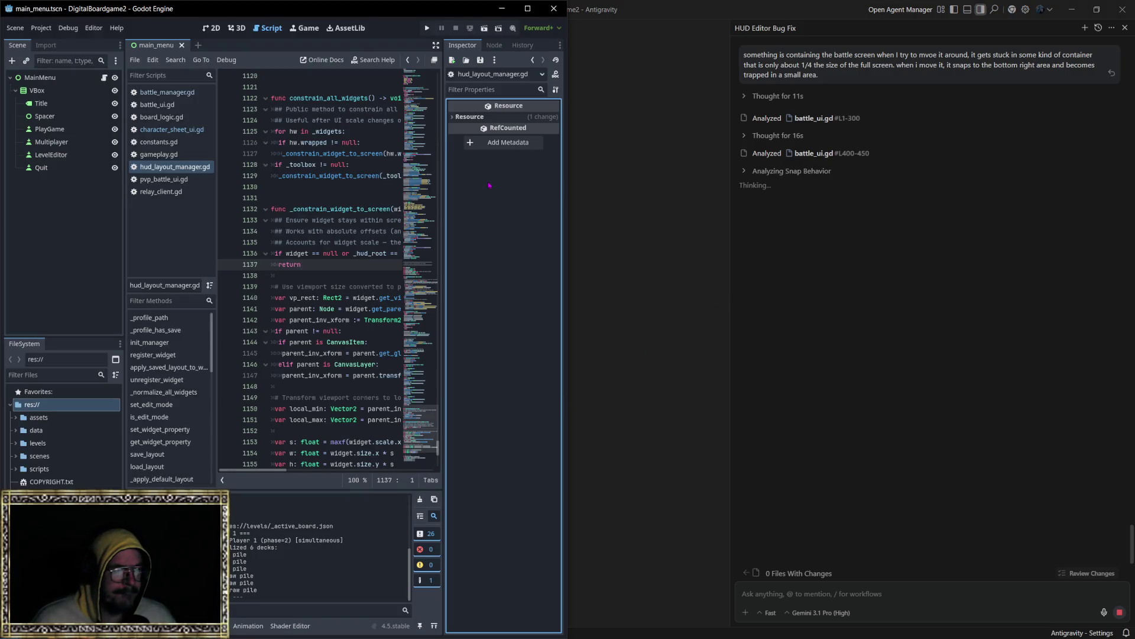
pyautogui.hotkey('alt', 'Tab')
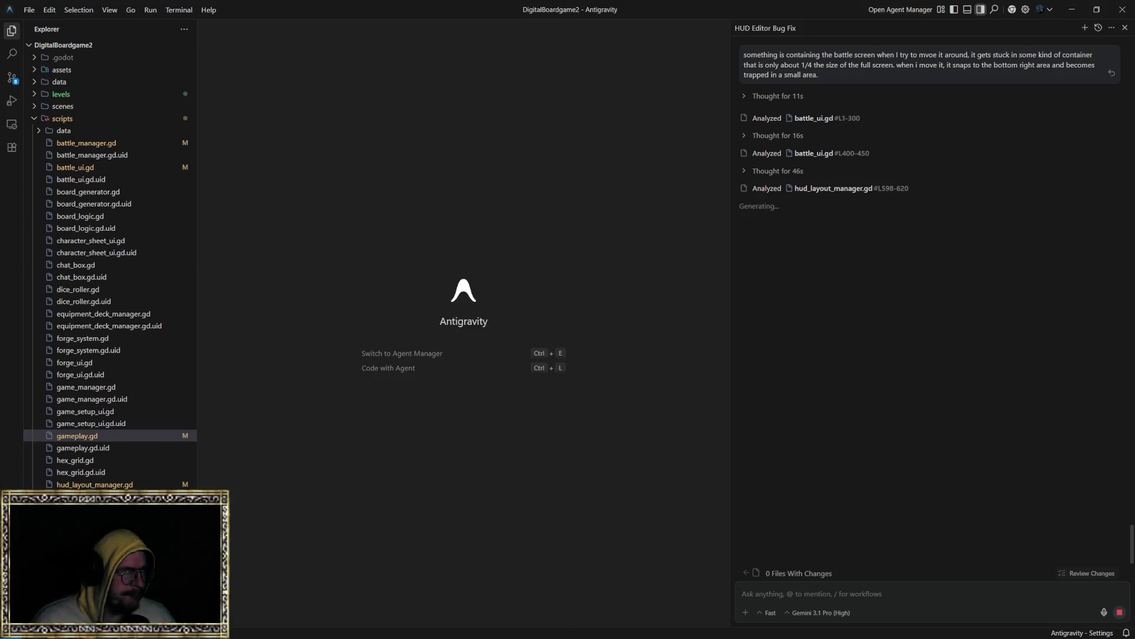
pyautogui.hotkey('alt', 'Tab')
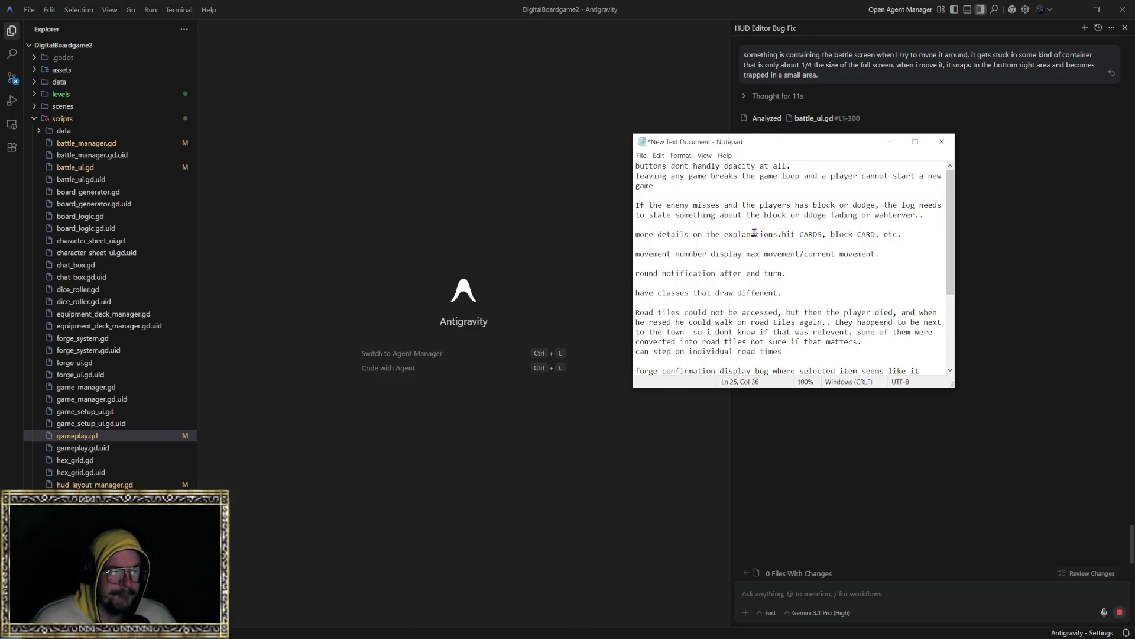
# Delete the 'combine player plays hit' note and its leftover blank line.
pyautogui.click(817, 273)
pyautogui.hotkey('shift', 'Home')
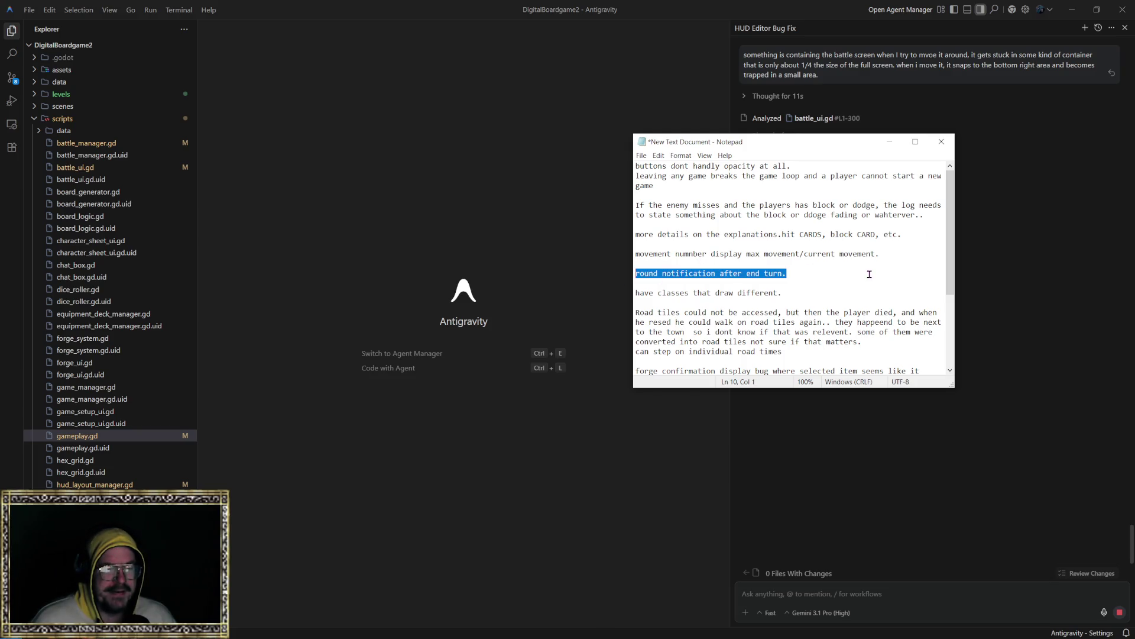
pyautogui.click(809, 276)
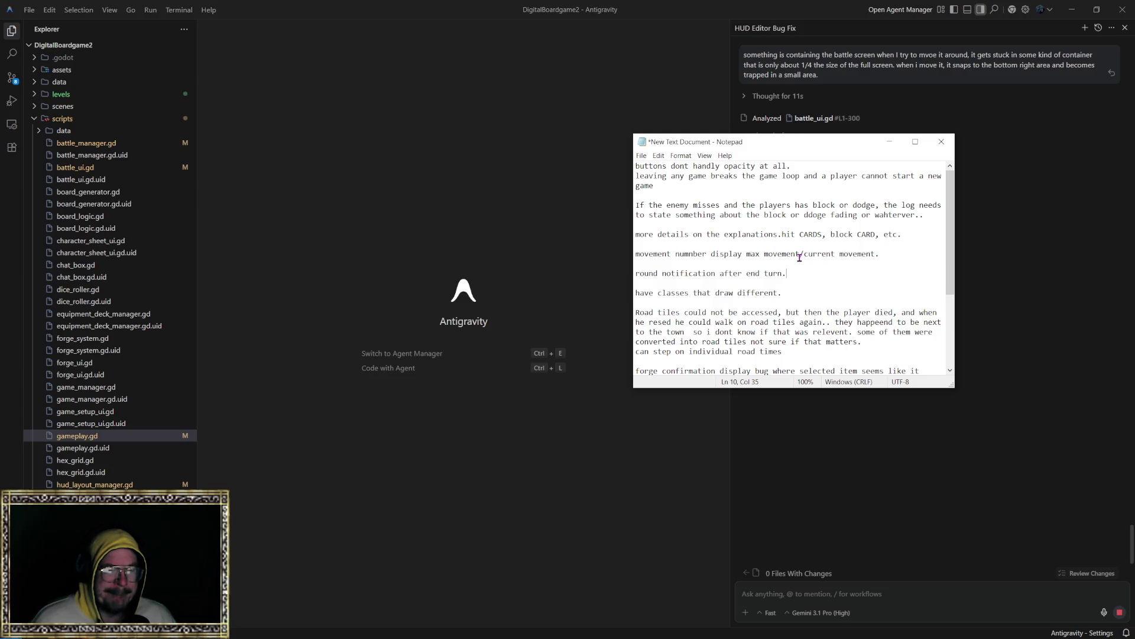
pyautogui.scroll(-3, 803, 272)
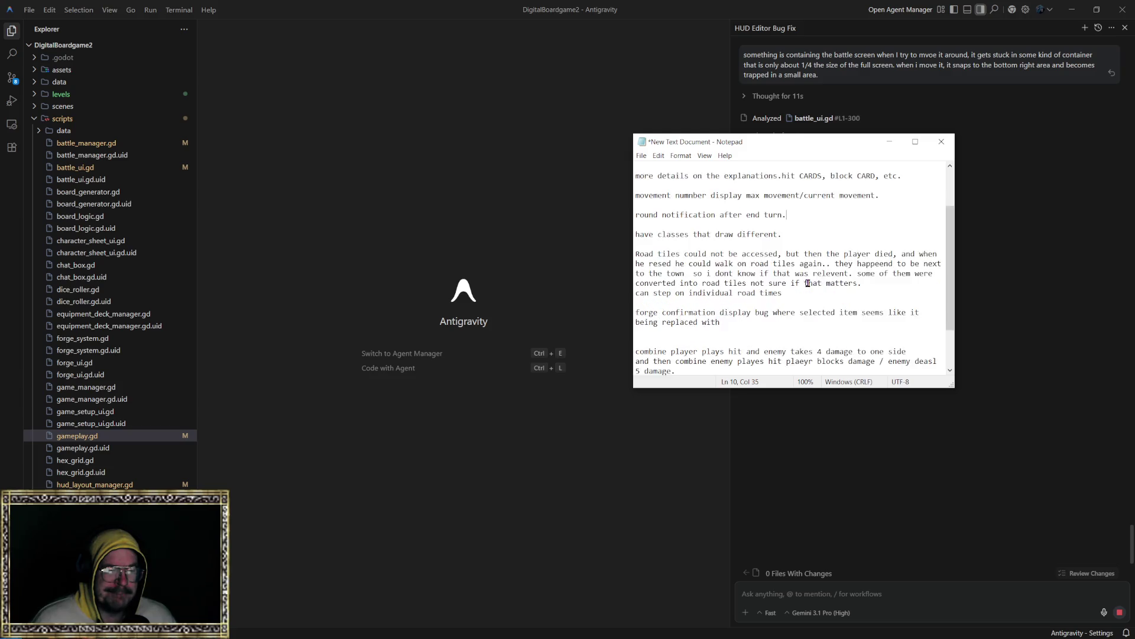
pyautogui.moveTo(782, 263)
pyautogui.mouseDown()
pyautogui.moveTo(637, 237)
pyautogui.moveTo(637, 227)
pyautogui.mouseUp()
pyautogui.click(799, 263)
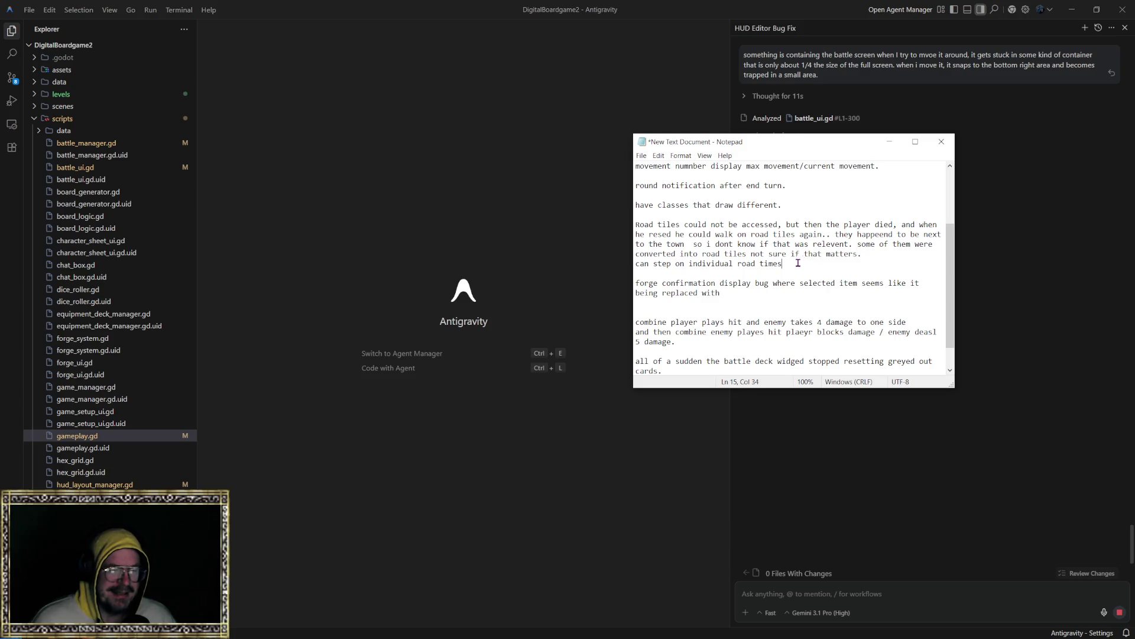
pyautogui.moveTo(799, 263); pyautogui.dragTo(634, 220)
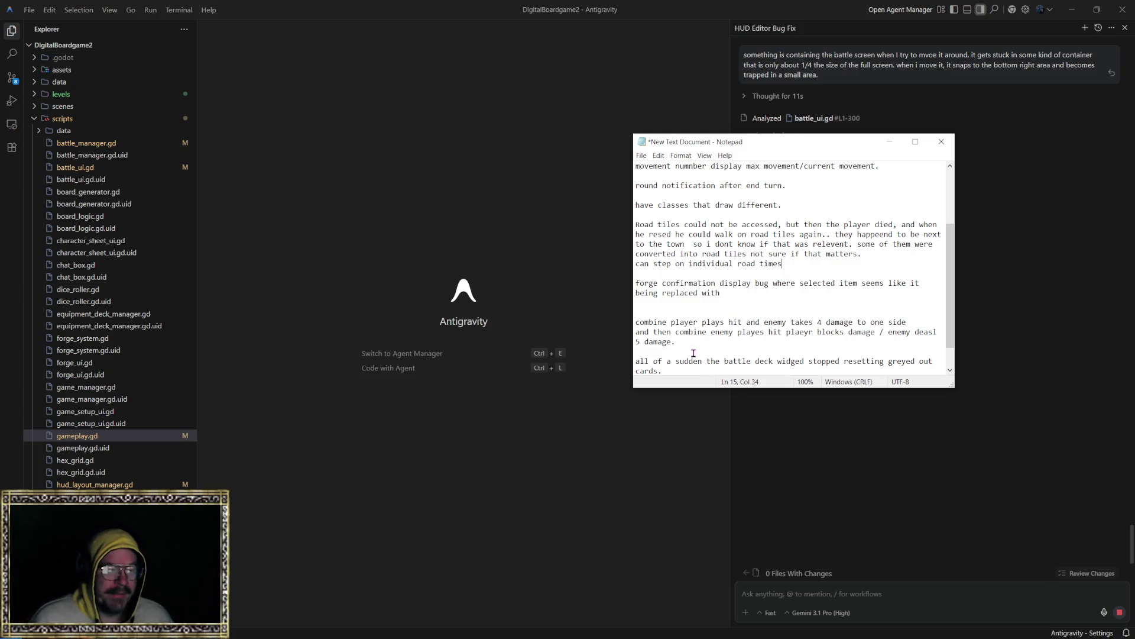
pyautogui.moveTo(694, 353); pyautogui.dragTo(628, 322)
pyautogui.hotkey('ctrl', 'x')
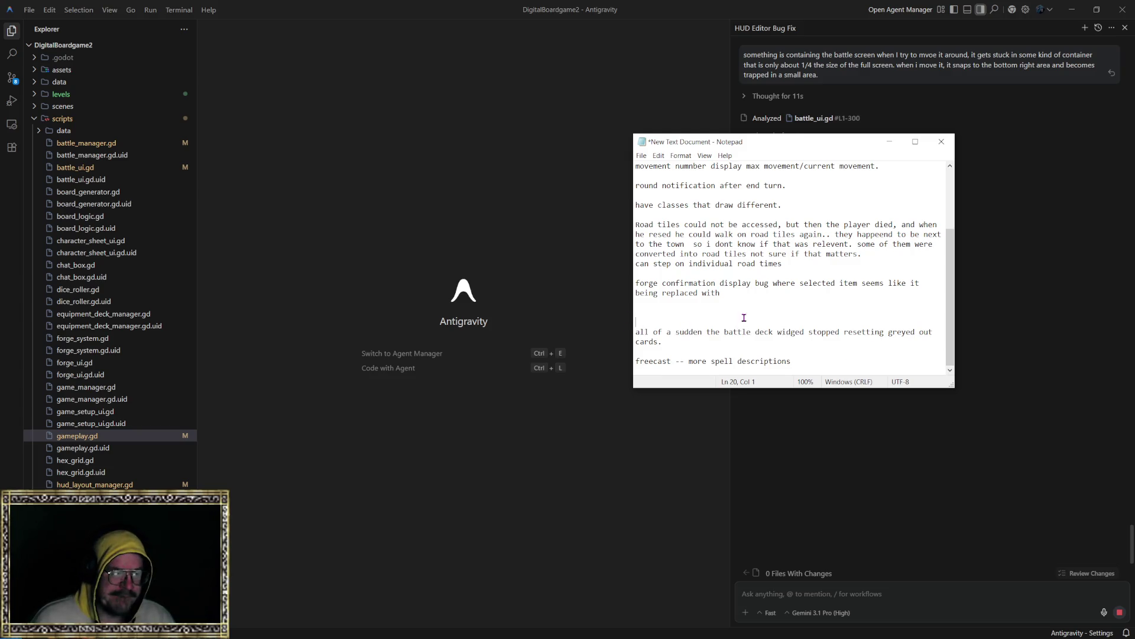
pyautogui.press('BackSpace')
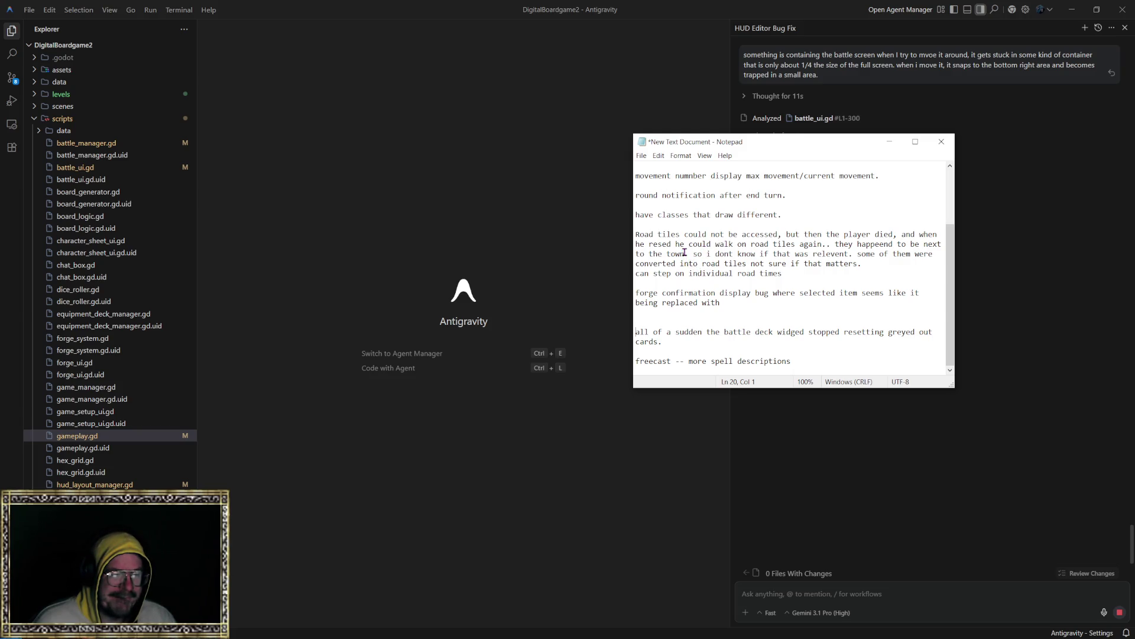
# Delete the first line about button opacity, then select the 'have classes that draw different' line.
pyautogui.scroll(2, 699, 255)
pyautogui.scroll(1, 698, 255)
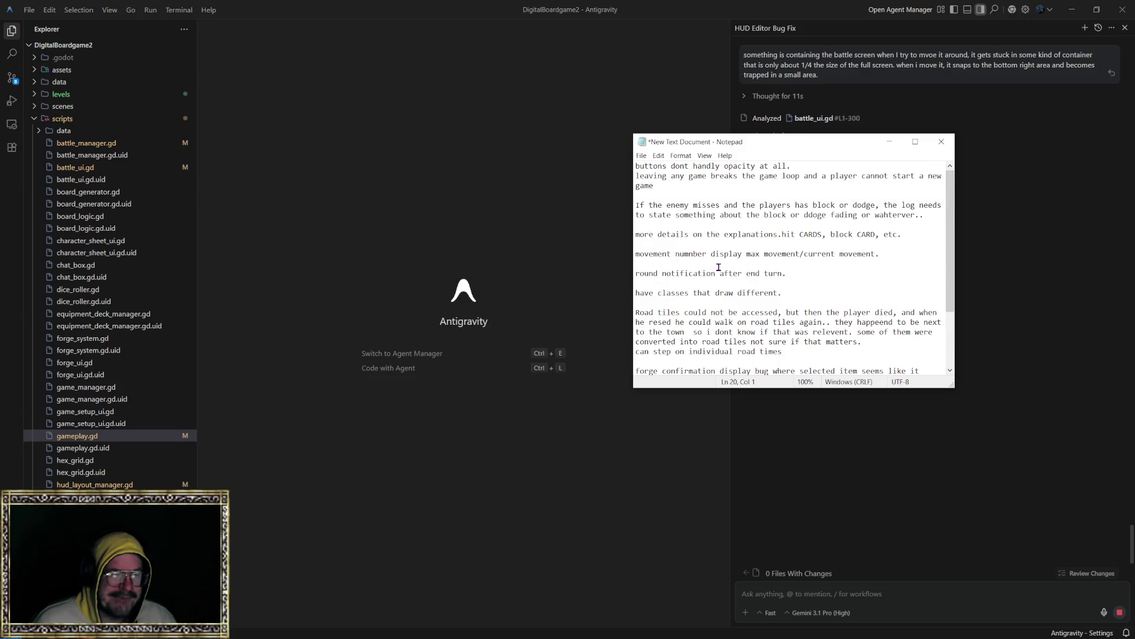
pyautogui.moveTo(930, 215); pyautogui.dragTo(681, 205)
pyautogui.click(730, 227)
pyautogui.click(923, 216)
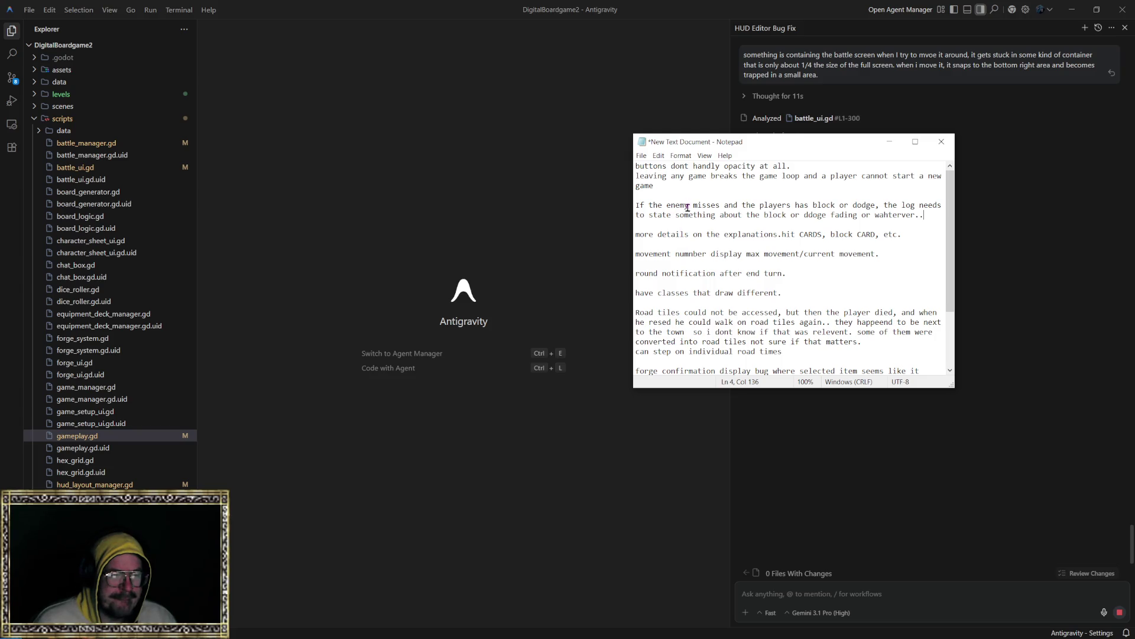
pyautogui.moveTo(807, 166); pyautogui.dragTo(750, 166)
pyautogui.hotkey('shift', 'Home')
pyautogui.press('Delete')
pyautogui.press('Delete')
pyautogui.scroll(-1, 720, 297)
pyautogui.scroll(-1, 720, 297)
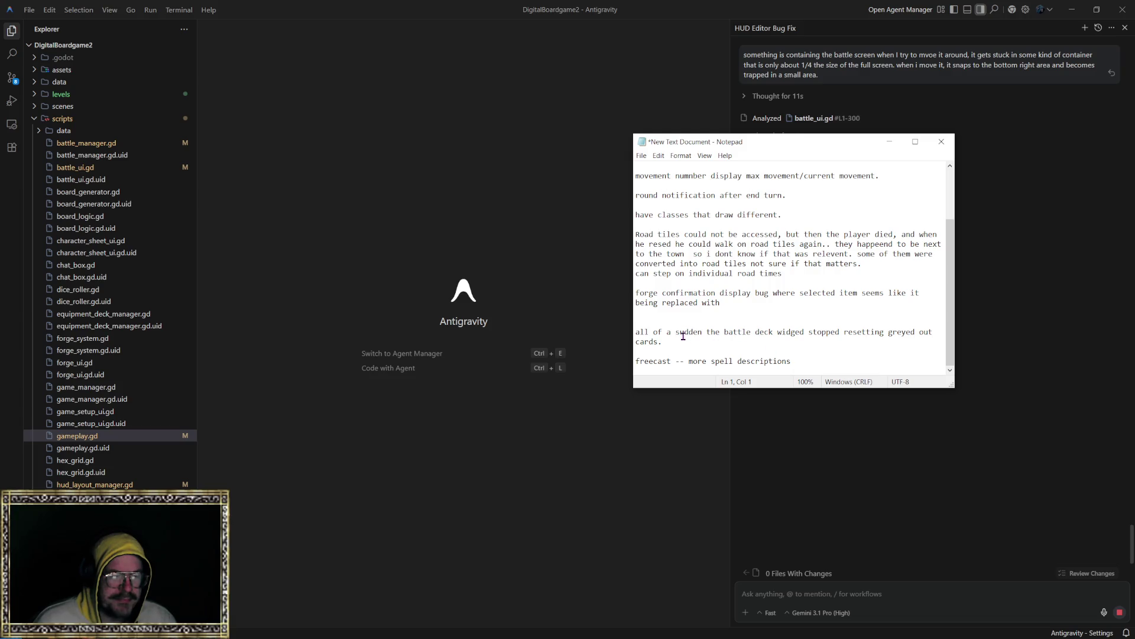
pyautogui.click(639, 313)
pyautogui.scroll(1, 690, 333)
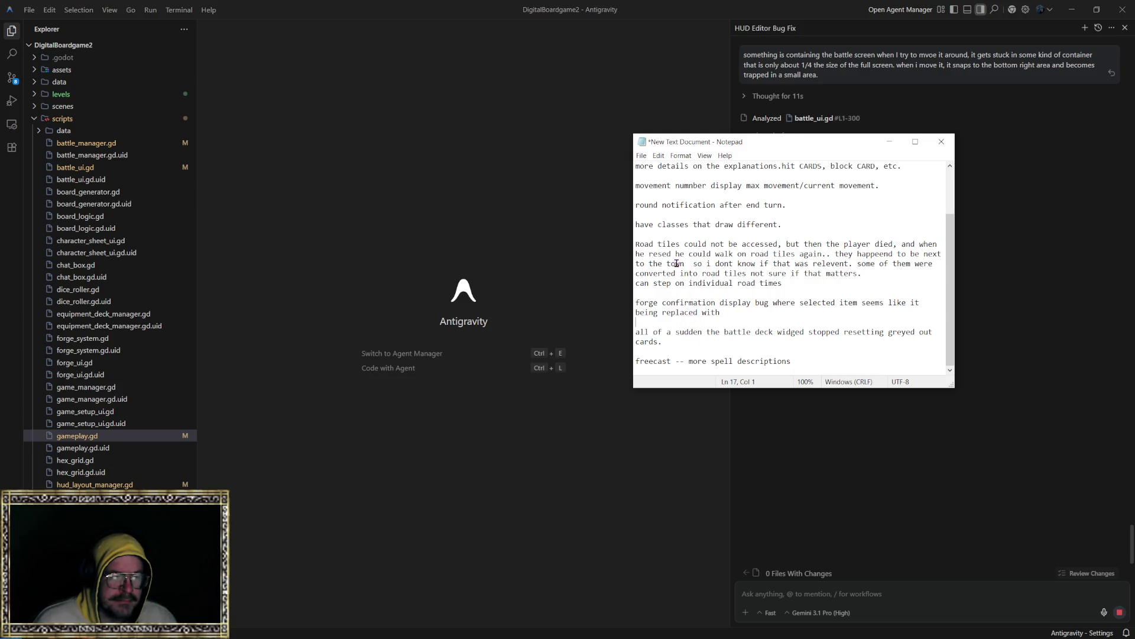
pyautogui.moveTo(793, 224); pyautogui.dragTo(636, 224)
# Move the 'have classes that draw different' line below the freecast note.
pyautogui.rightClick(675, 226)
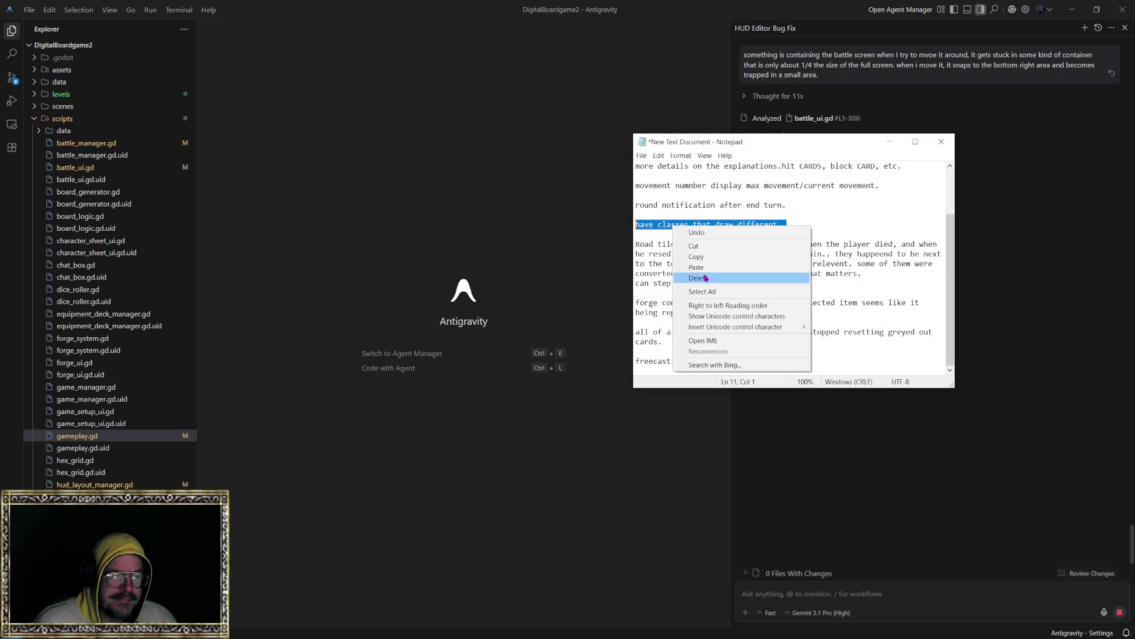
pyautogui.click(696, 246)
pyautogui.click(800, 362)
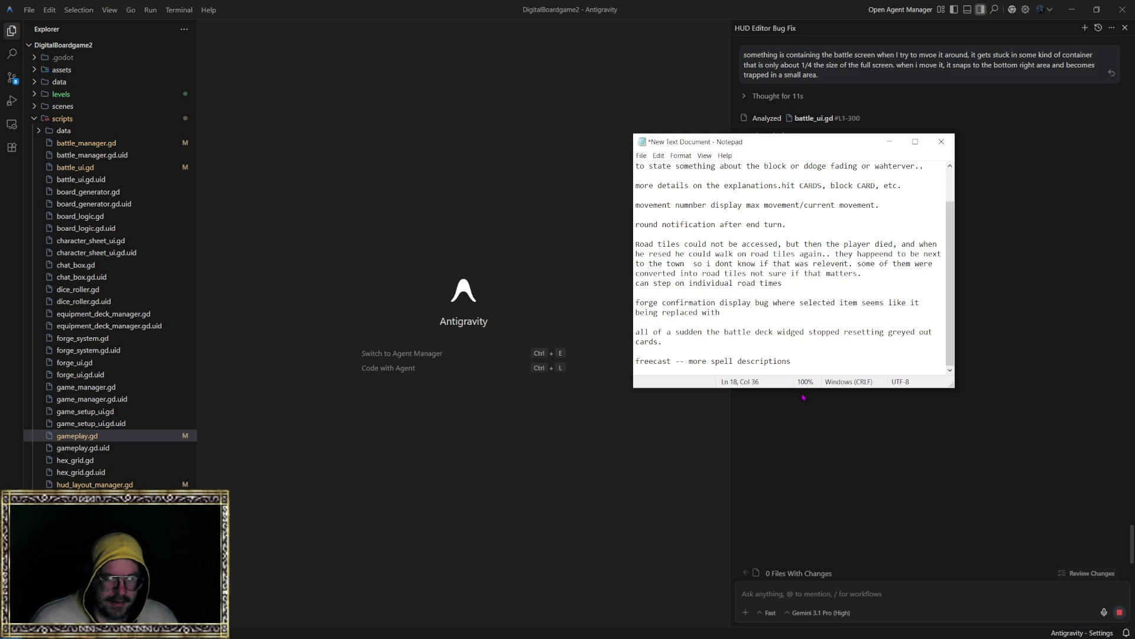
pyautogui.press('Return')
pyautogui.press('Return')
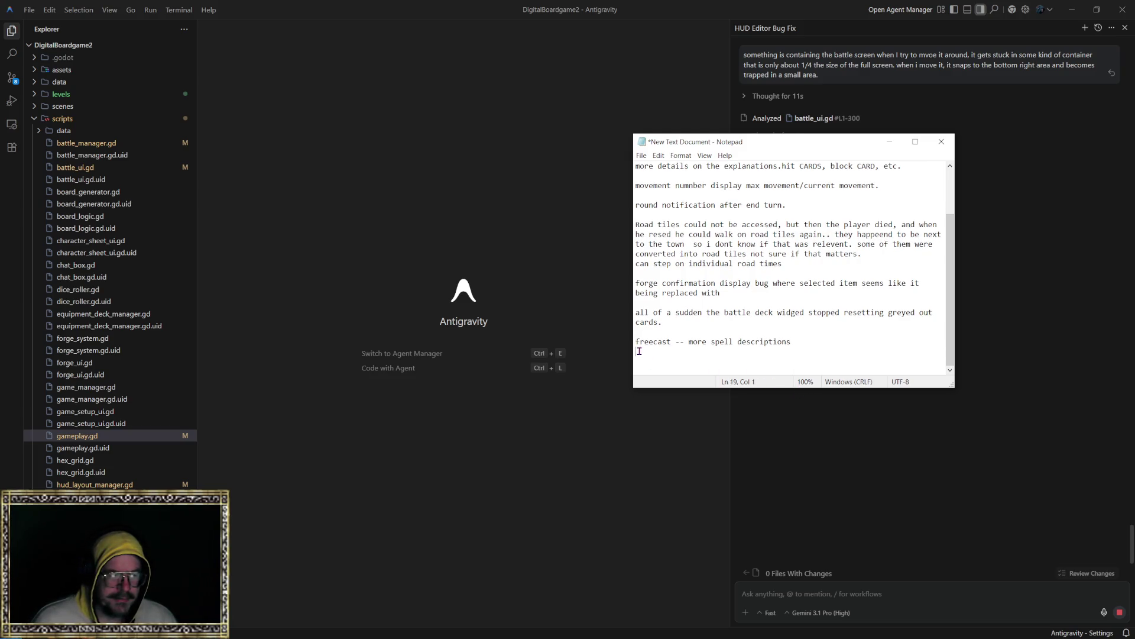
pyautogui.rightClick(640, 352)
pyautogui.click(667, 392)
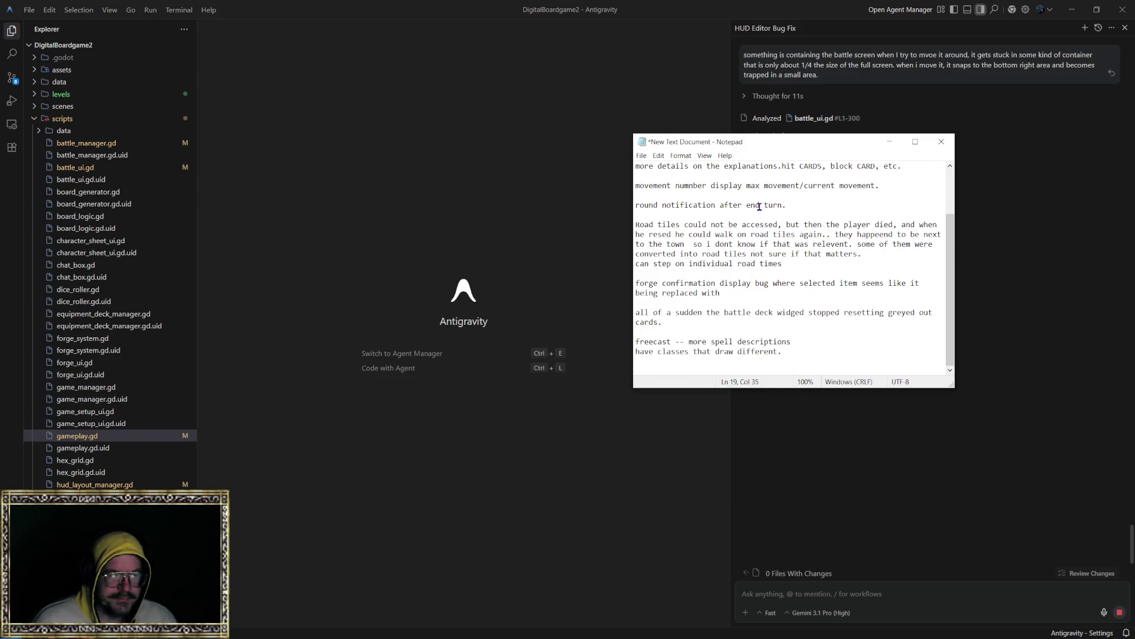
# Move the 'more details on the explanations' line to the end of the notes.
pyautogui.scroll(1, 713, 223)
pyautogui.moveTo(905, 197); pyautogui.dragTo(636, 197)
pyautogui.rightClick(660, 198)
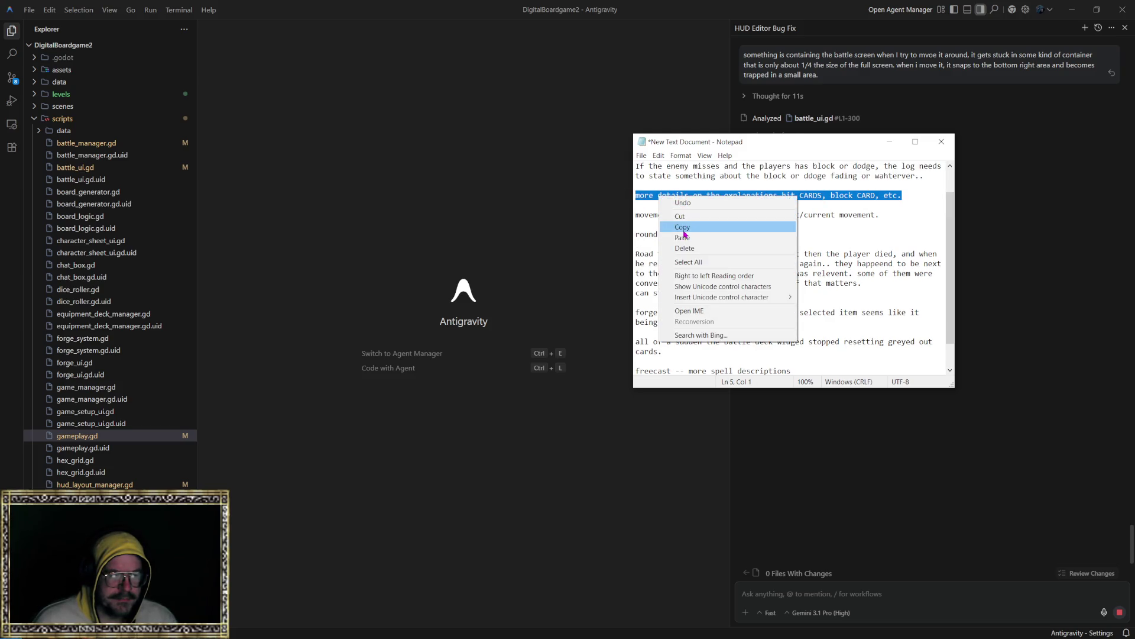
pyautogui.click(680, 216)
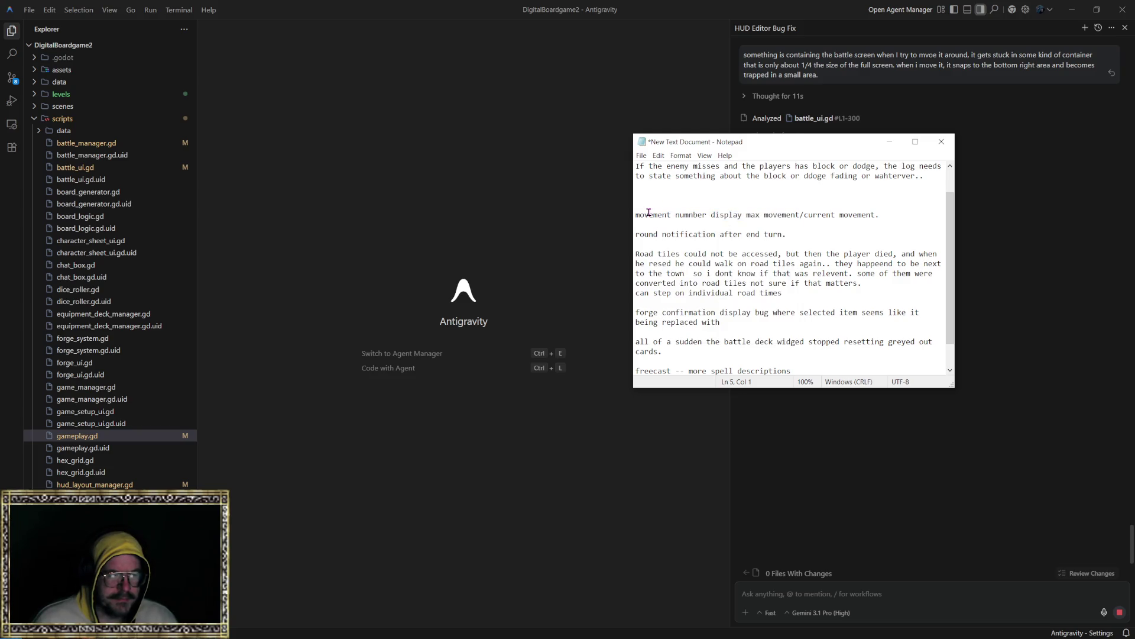
pyautogui.press('BackSpace')
pyautogui.press('BackSpace')
pyautogui.click(637, 362)
pyautogui.rightClick(637, 362)
pyautogui.click(659, 402)
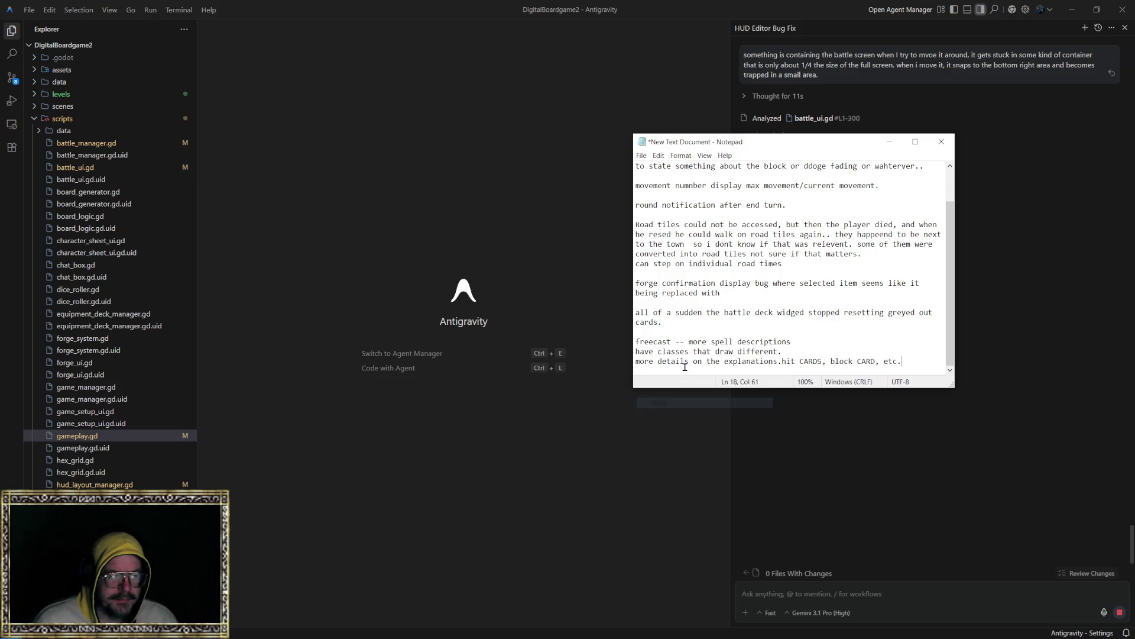
pyautogui.press('Return')
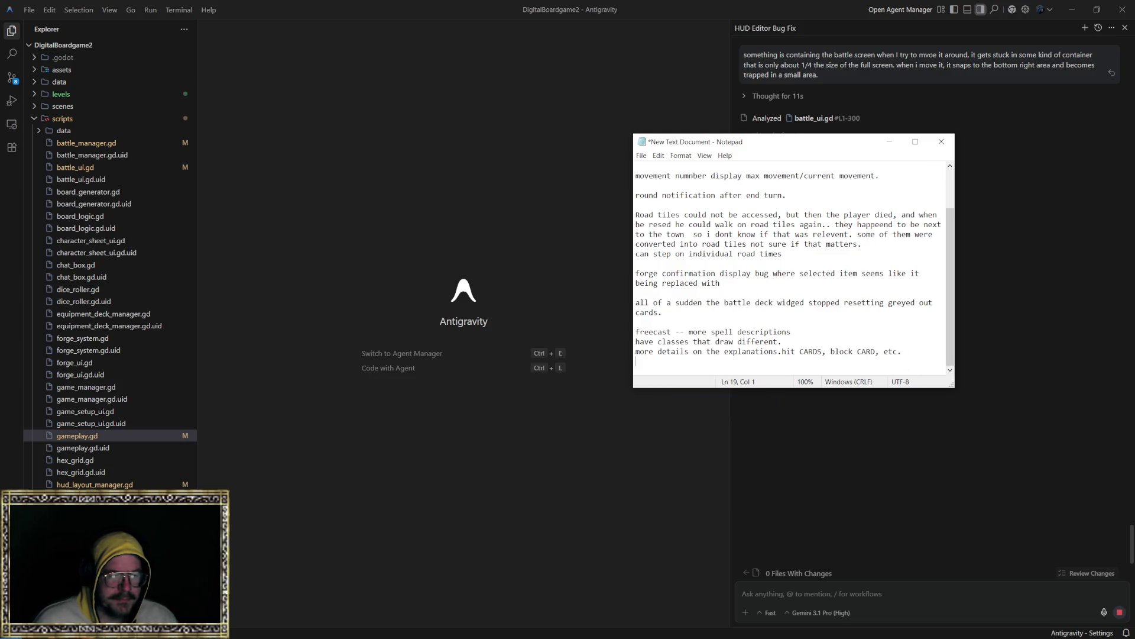
# Move the movement number display line to the end of the notes.
pyautogui.scroll(2, 659, 314)
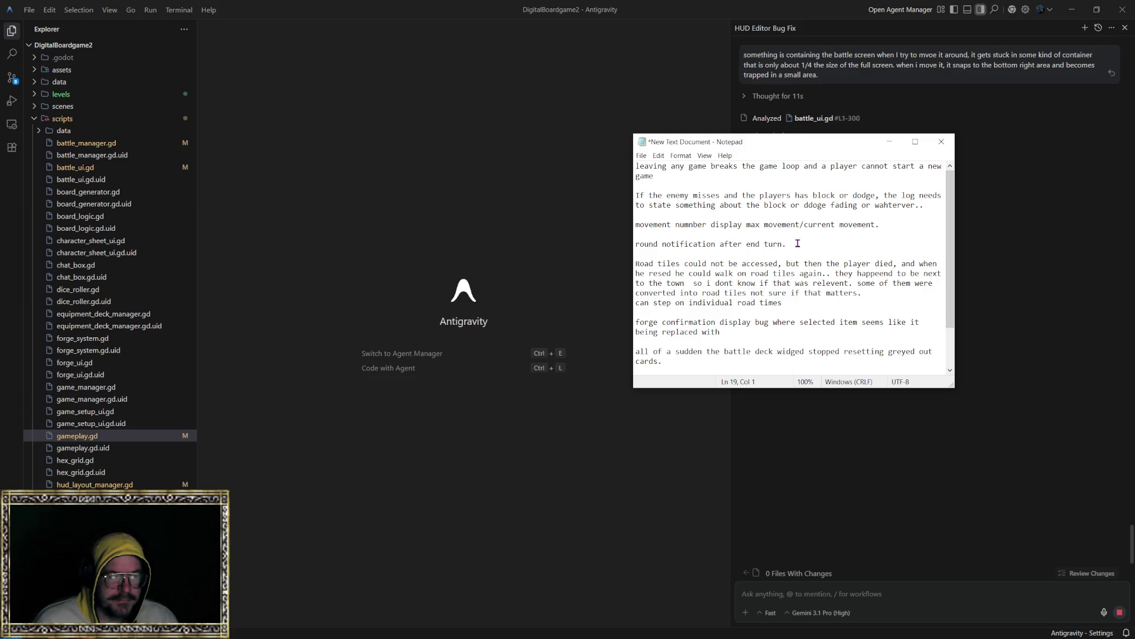
pyautogui.moveTo(885, 225); pyautogui.dragTo(637, 224)
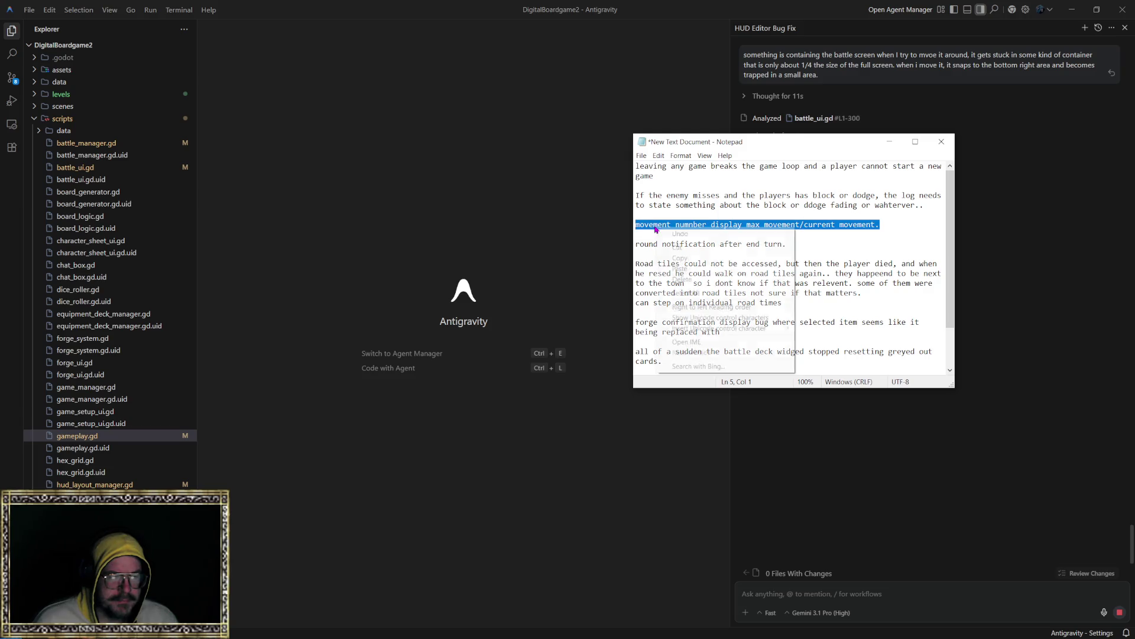
pyautogui.rightClick(656, 229)
pyautogui.click(677, 247)
pyautogui.scroll(-2, 680, 254)
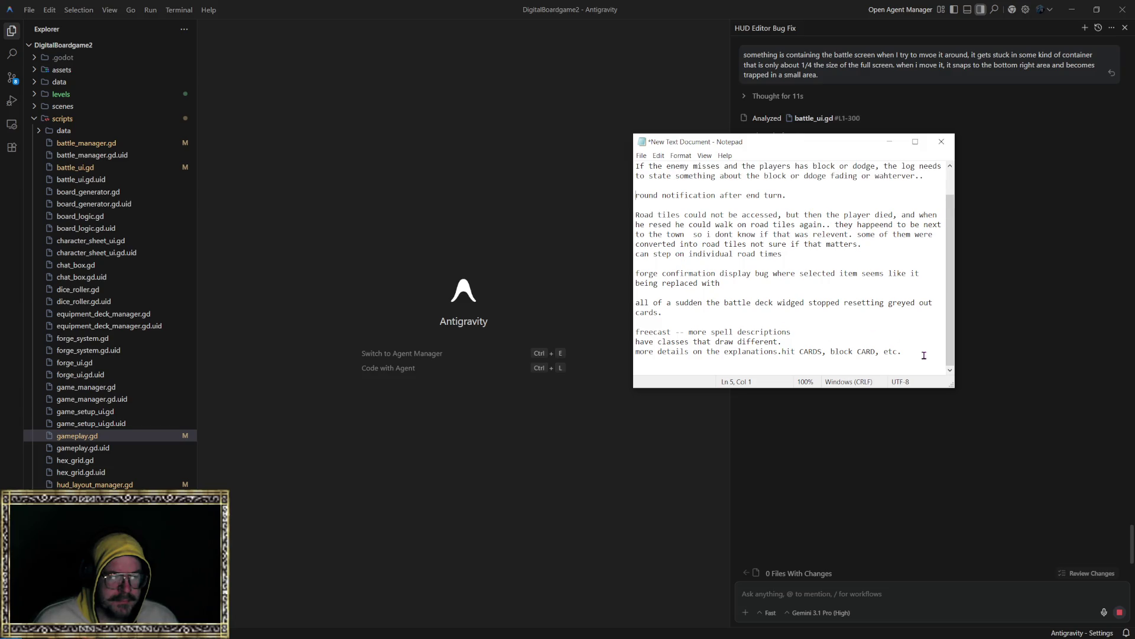
pyautogui.click(647, 359)
pyautogui.rightClick(647, 358)
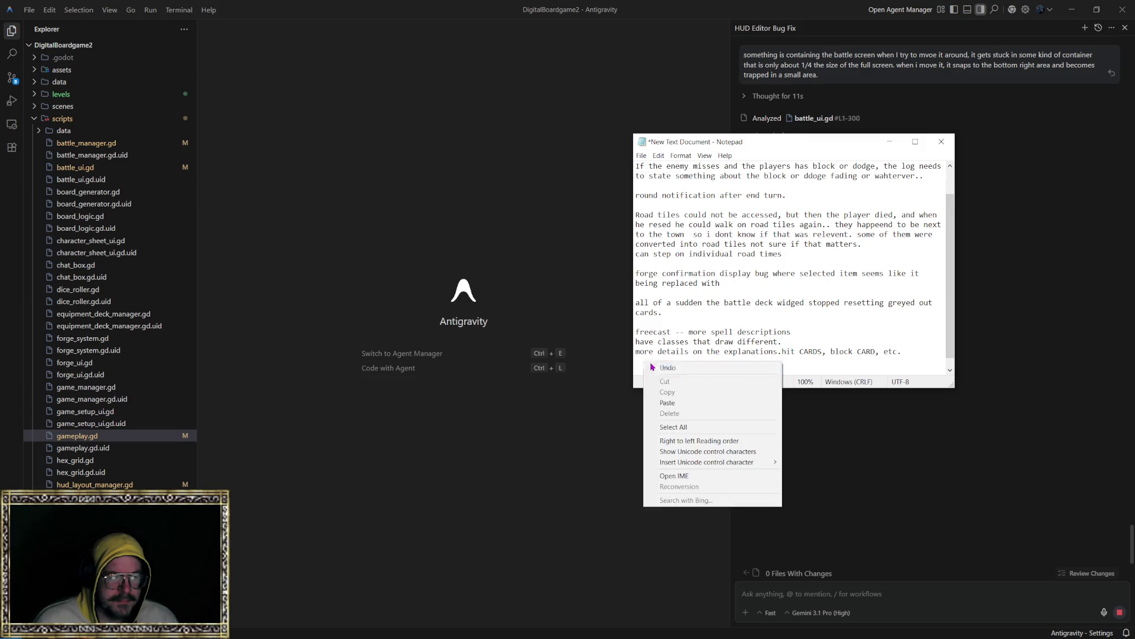
pyautogui.click(678, 402)
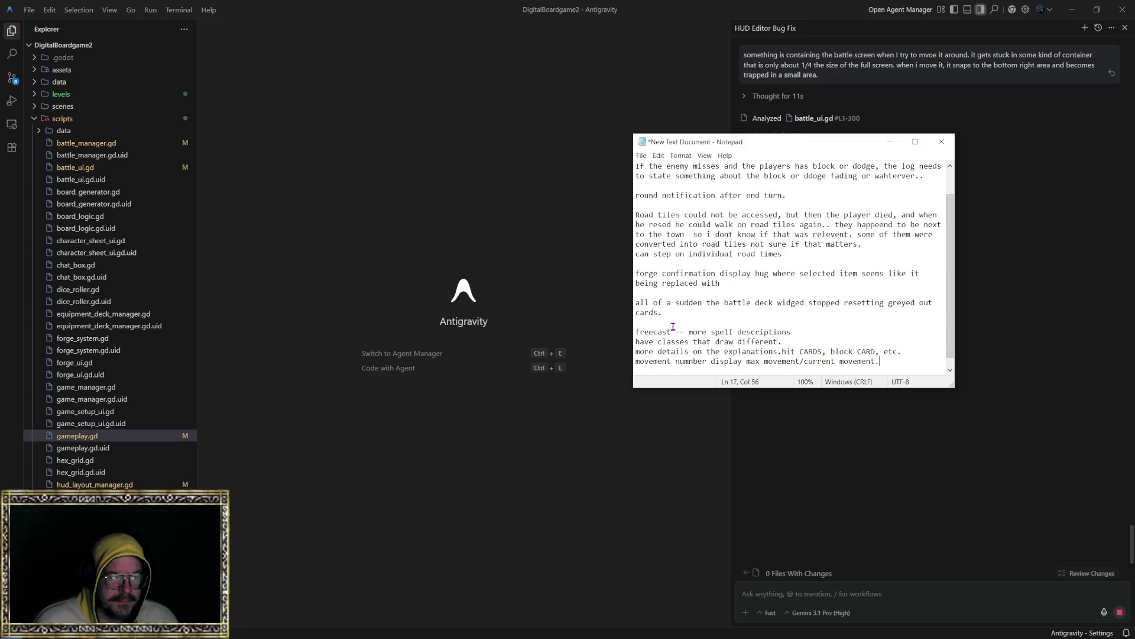
# Move the round notification after end turn line to the end of the notes.
pyautogui.scroll(1, 672, 319)
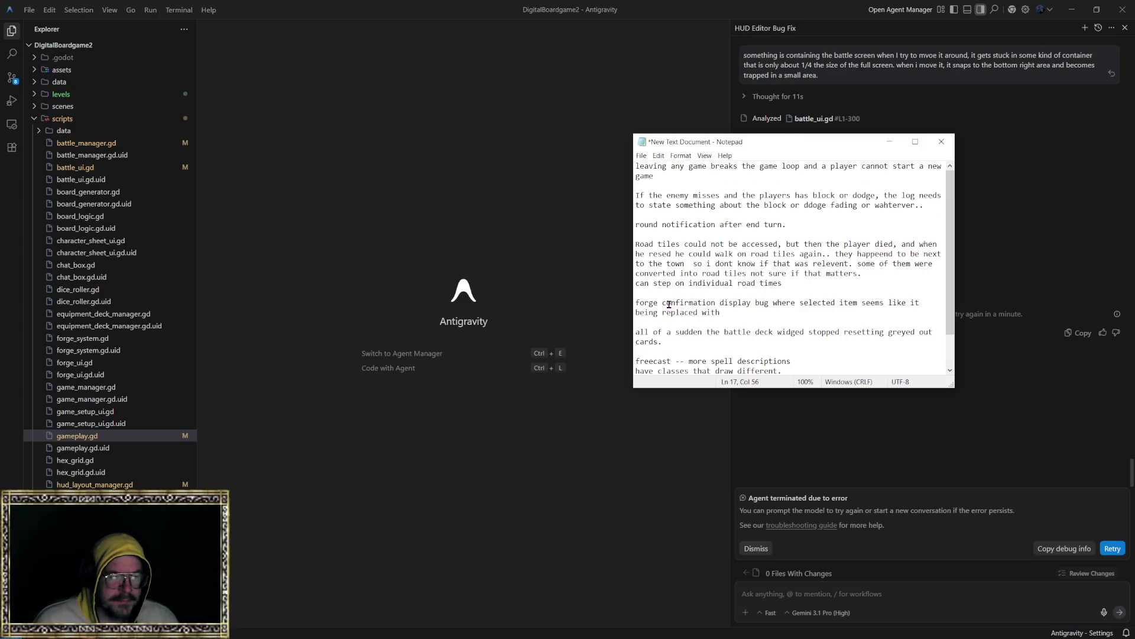
pyautogui.moveTo(788, 225); pyautogui.dragTo(620, 227)
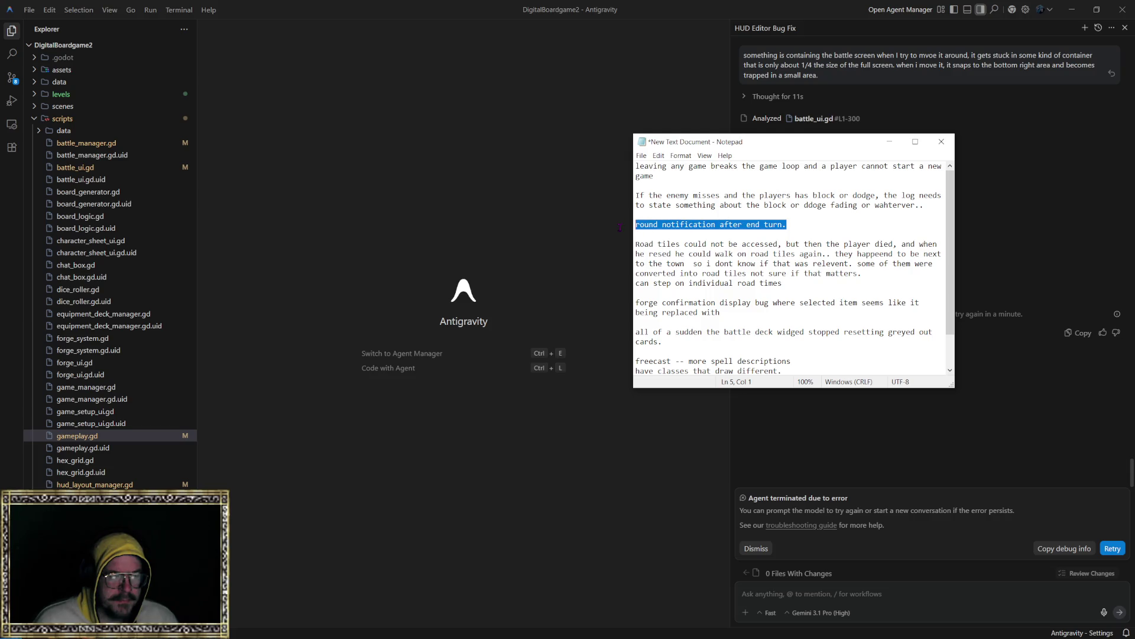
pyautogui.rightClick(647, 225)
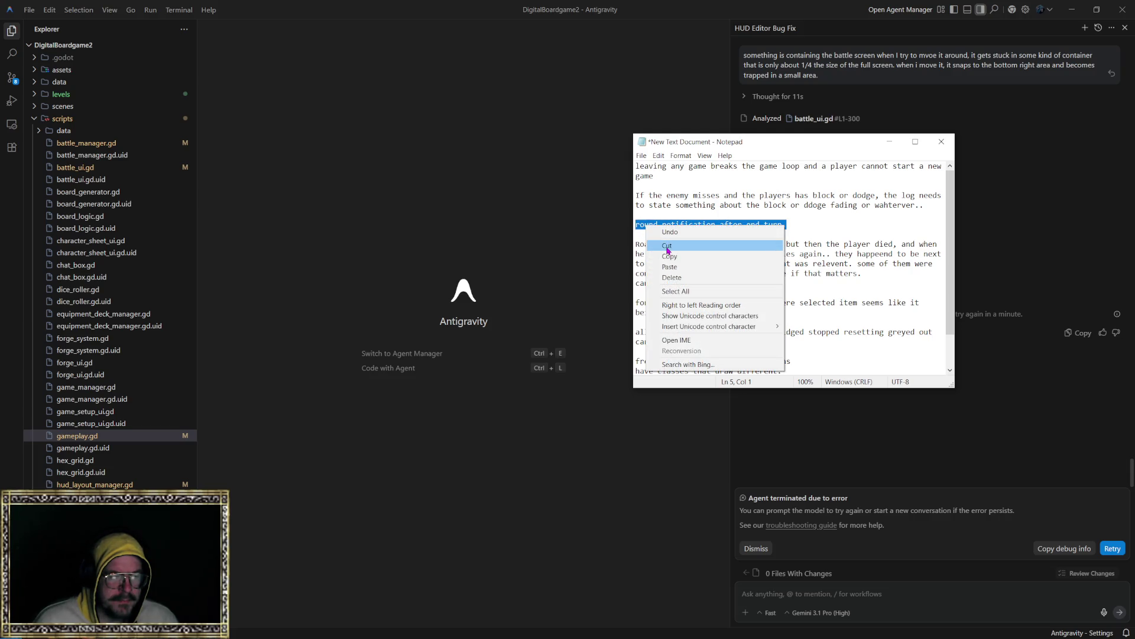
pyautogui.click(665, 244)
pyautogui.scroll(-1, 772, 320)
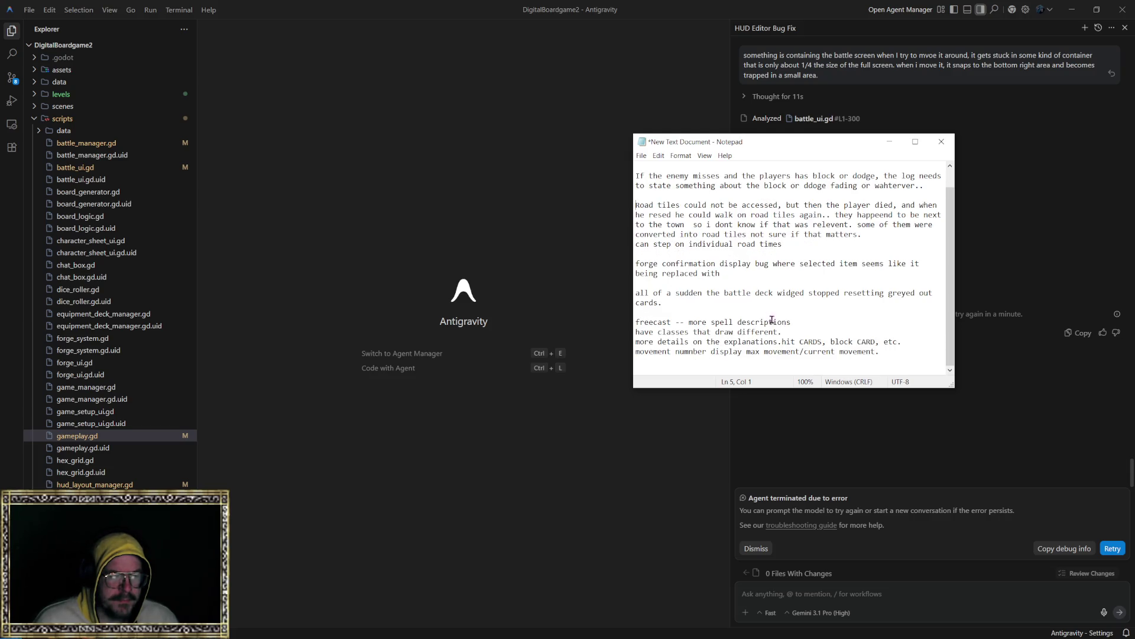
pyautogui.click(639, 362)
pyautogui.rightClick(639, 361)
pyautogui.click(651, 400)
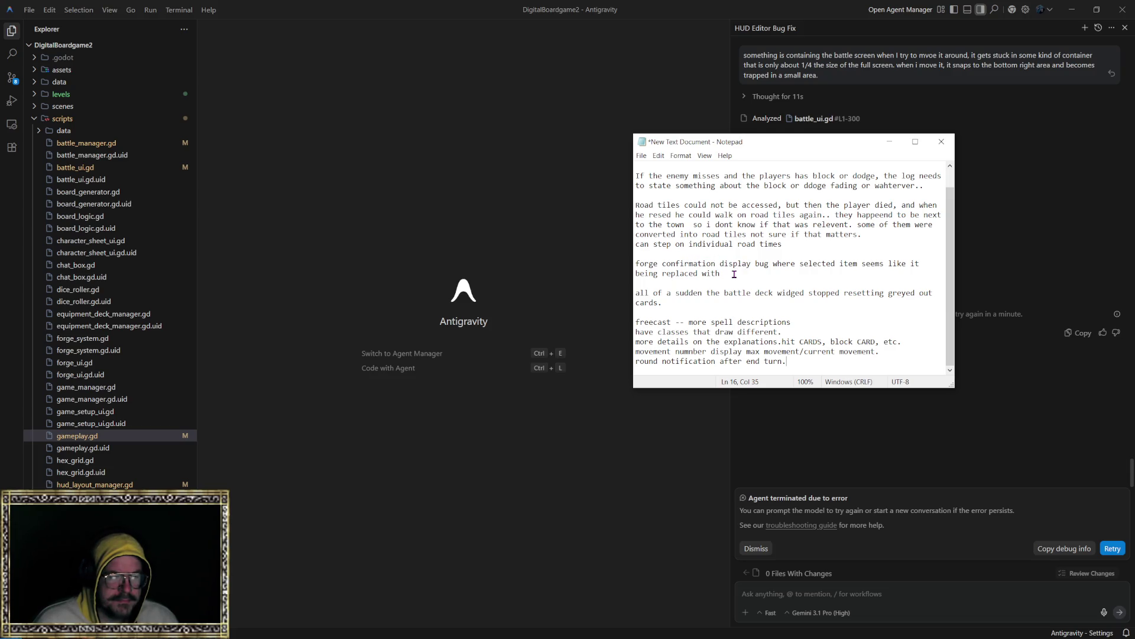
# Move the enemy-misses block/dodge log sentence to the bottom of the notes.
pyautogui.scroll(1, 734, 275)
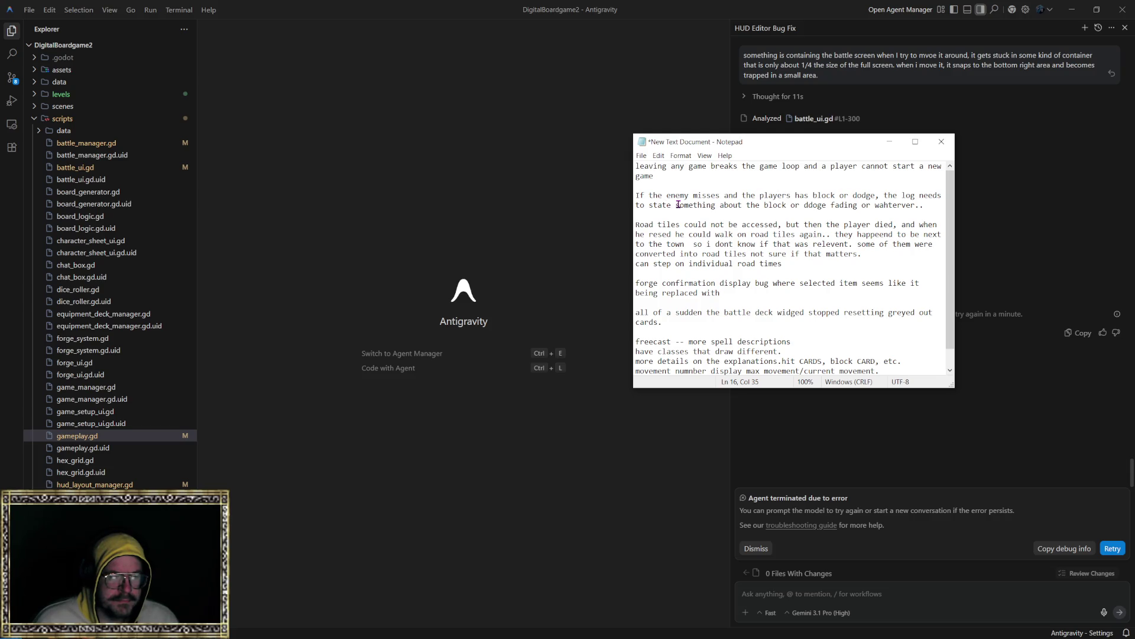
pyautogui.moveTo(934, 205); pyautogui.dragTo(619, 193)
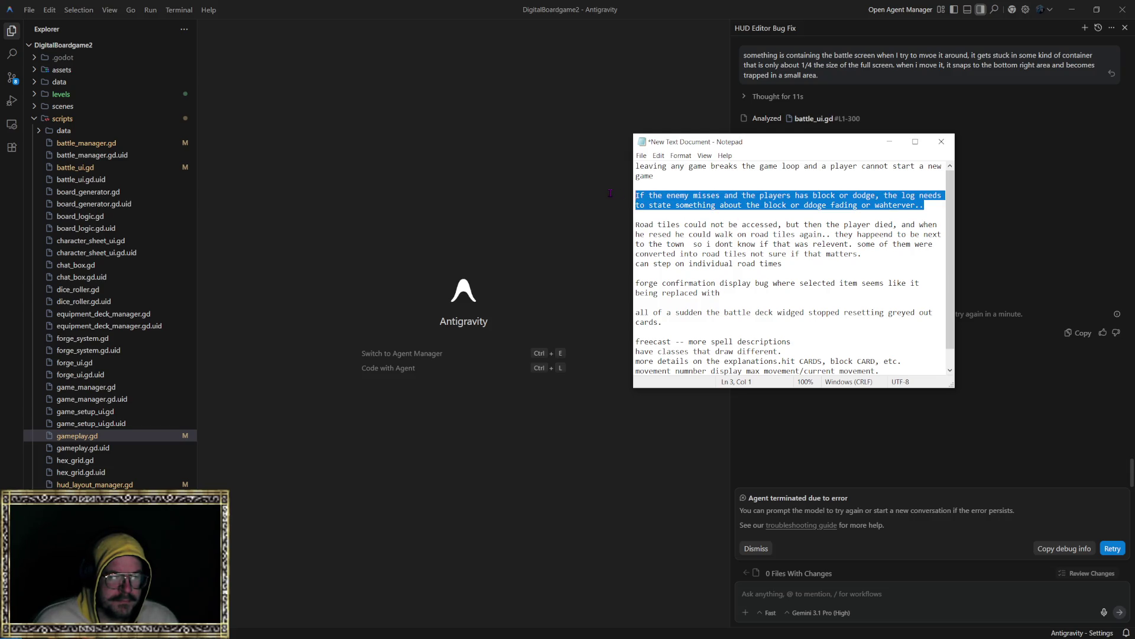
pyautogui.rightClick(653, 199)
pyautogui.click(676, 226)
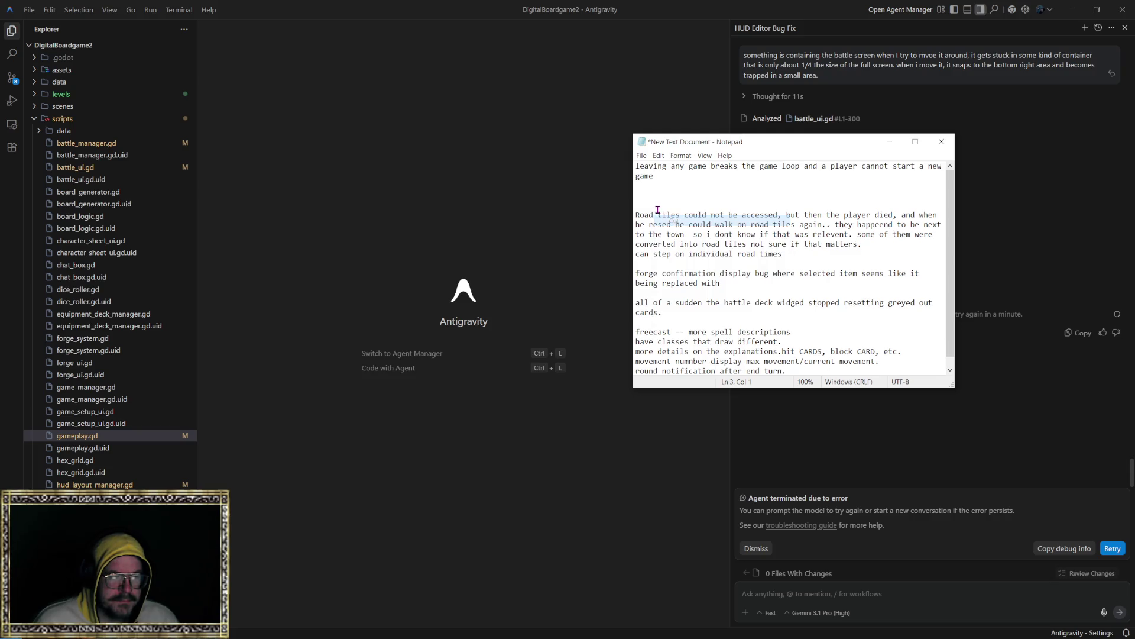
pyautogui.press('Delete')
pyautogui.press('Delete')
pyautogui.click(641, 360)
pyautogui.rightClick(640, 360)
pyautogui.press('Escape')
pyautogui.click(799, 359)
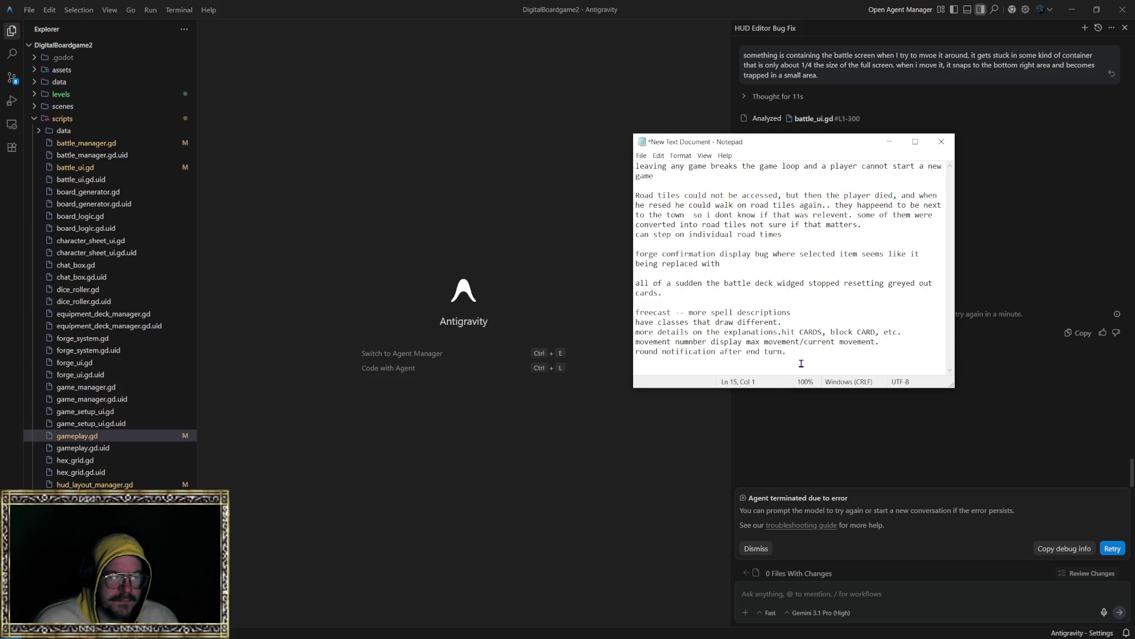
pyautogui.rightClick(651, 364)
pyautogui.click(680, 412)
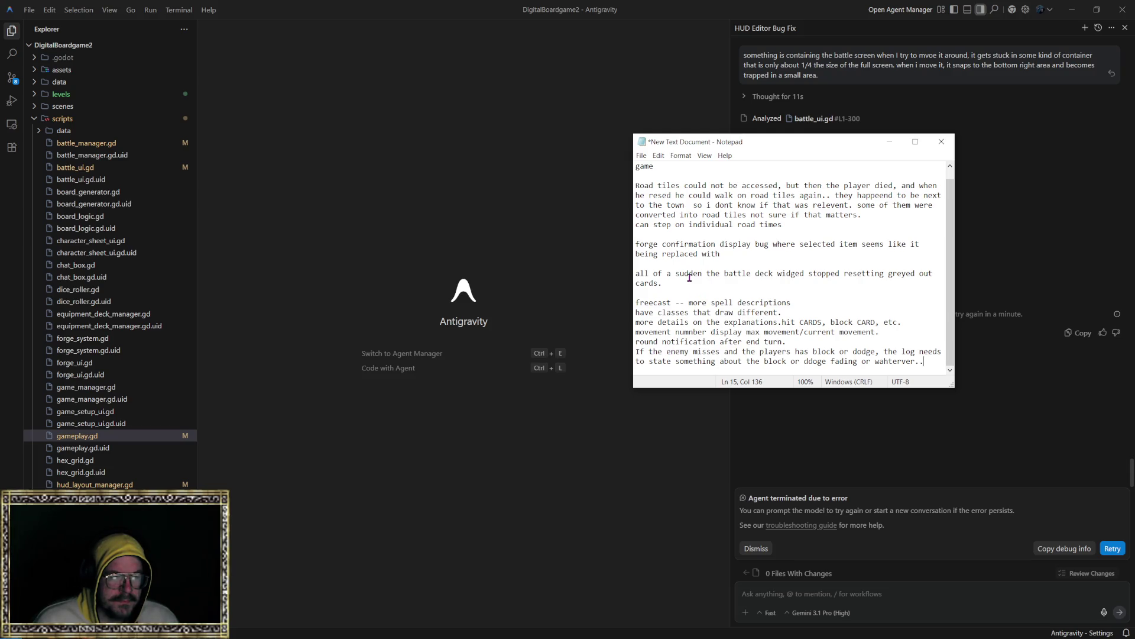
pyautogui.scroll(1, 689, 275)
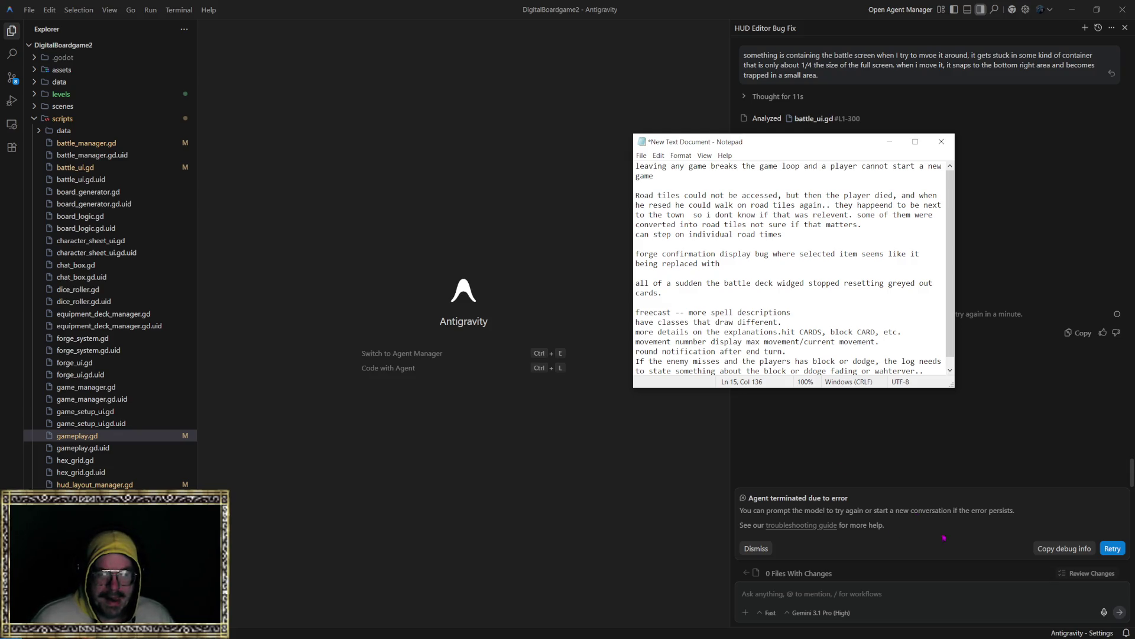
# Bring the Antigravity agent chat forward to see its high-traffic error, then switch windows.
pyautogui.click(964, 530)
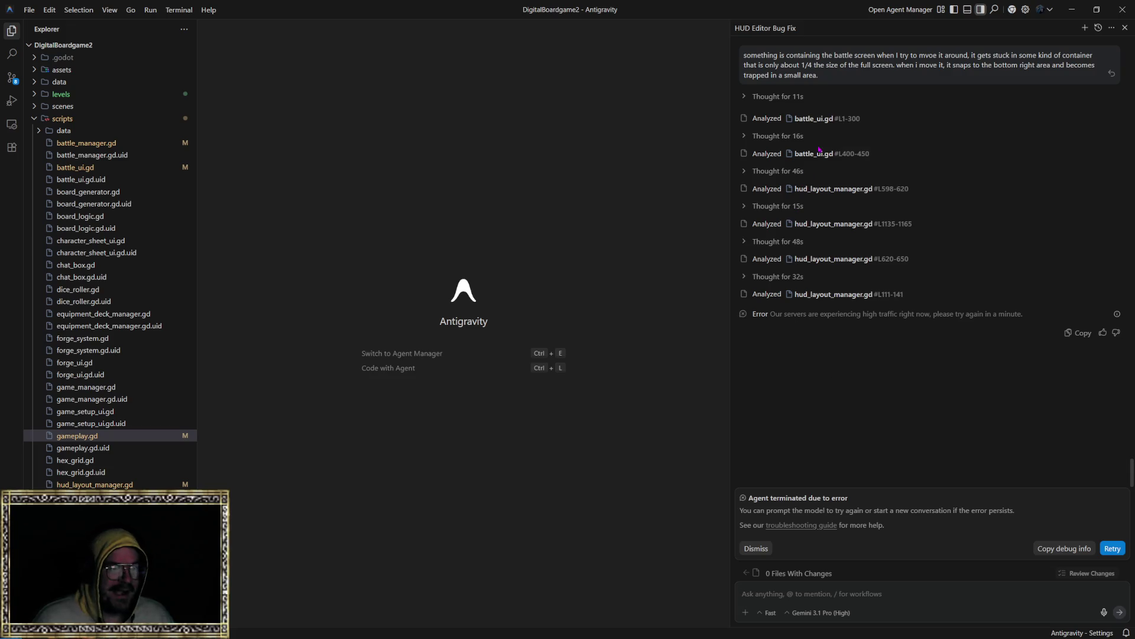
pyautogui.hotkey('alt', 'Tab')
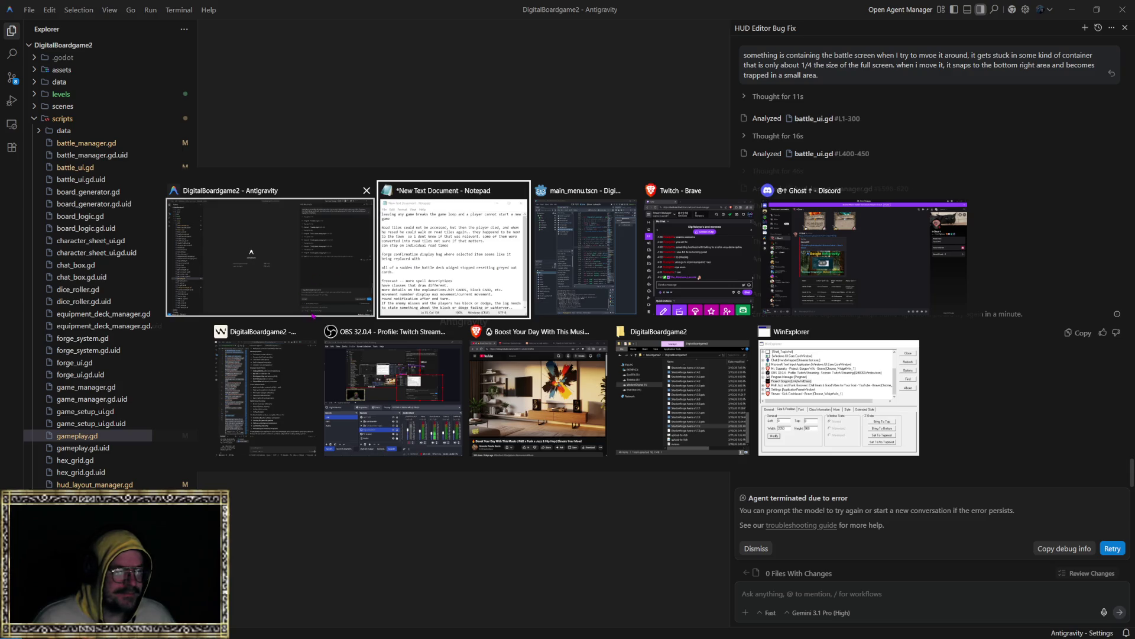
# Set Windsurf's chat model to Claude Opus 4.6.
pyautogui.press('Tab')
pyautogui.press('Tab')
pyautogui.press('Tab')
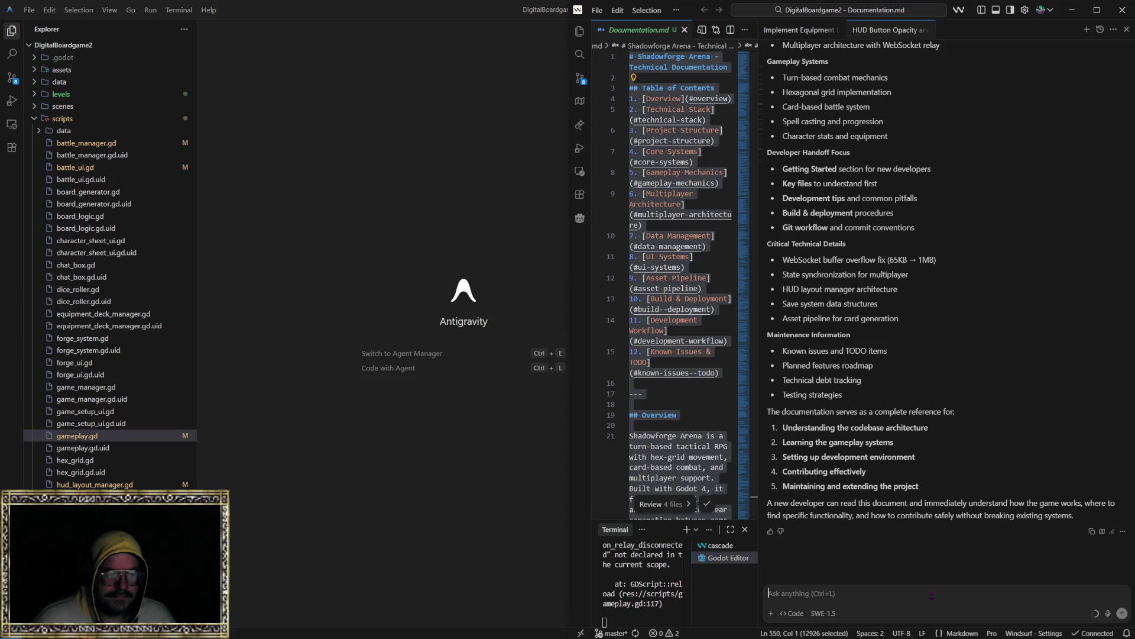
pyautogui.click(824, 613)
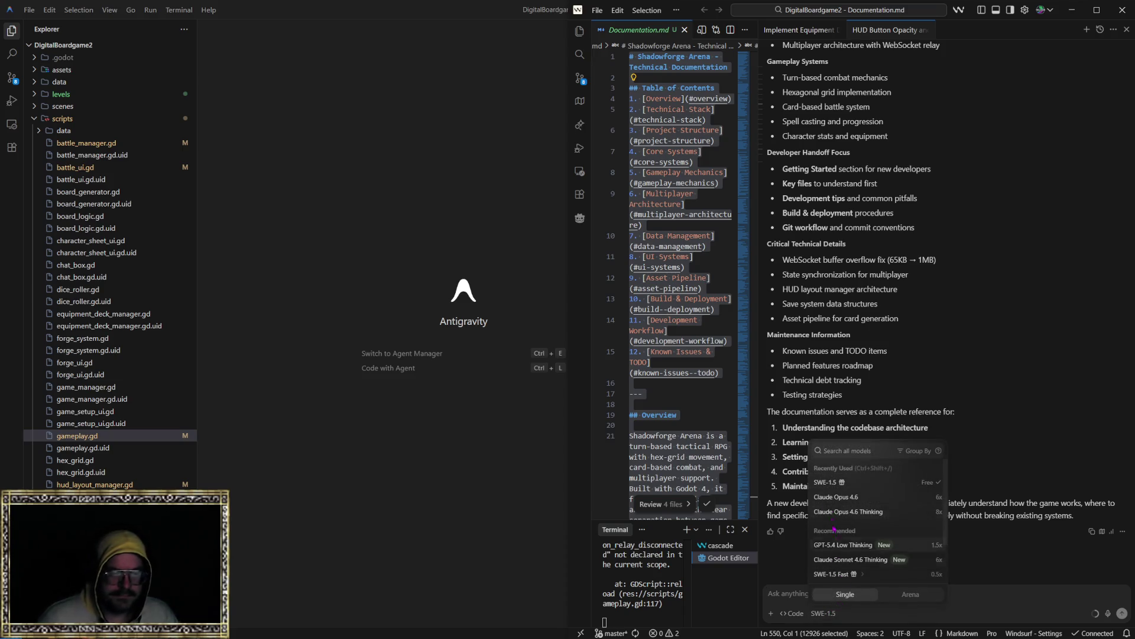
pyautogui.click(837, 497)
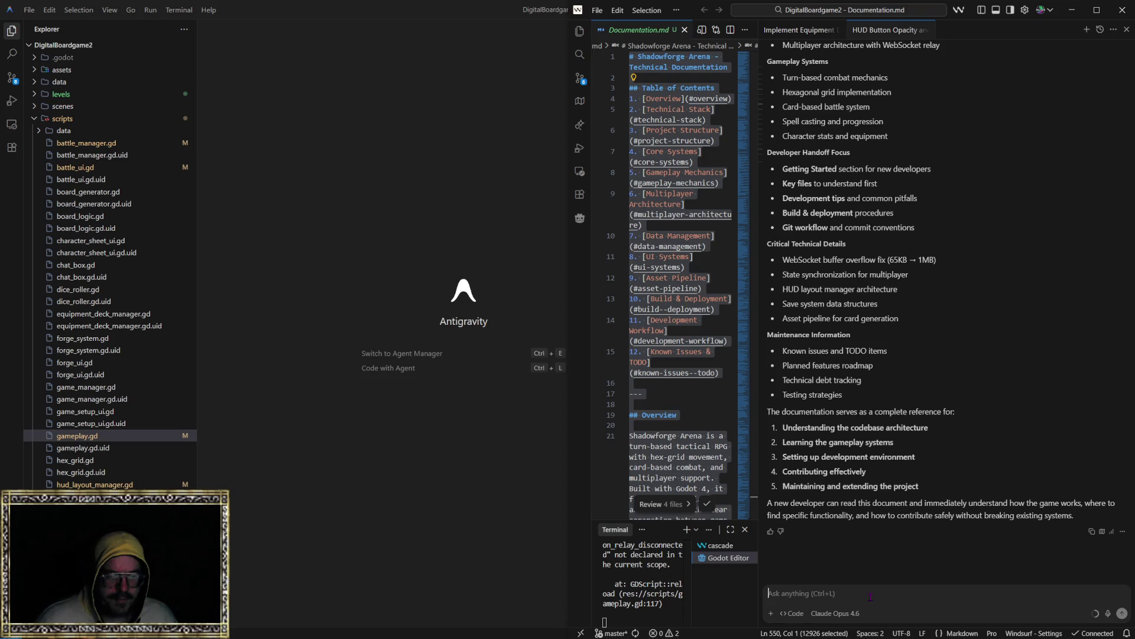
# Set Antigravity's agent model to Claude Opus 4.6 (Thinking) and begin the 'Investigate an issue…' prompt.
pyautogui.hotkey('alt', 'Tab')
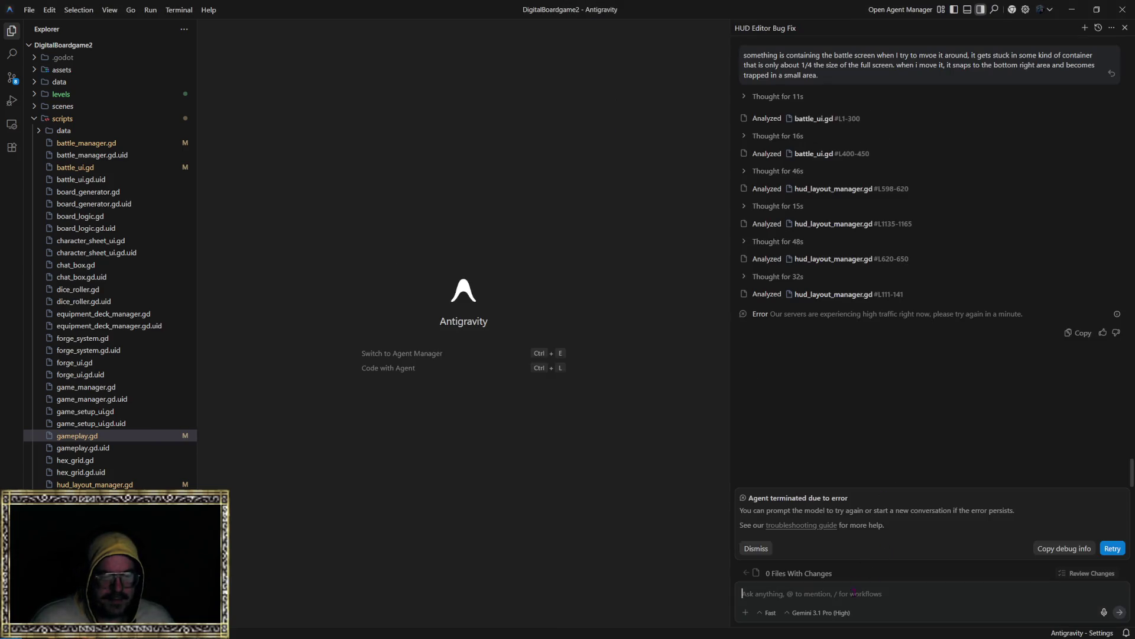
pyautogui.click(821, 612)
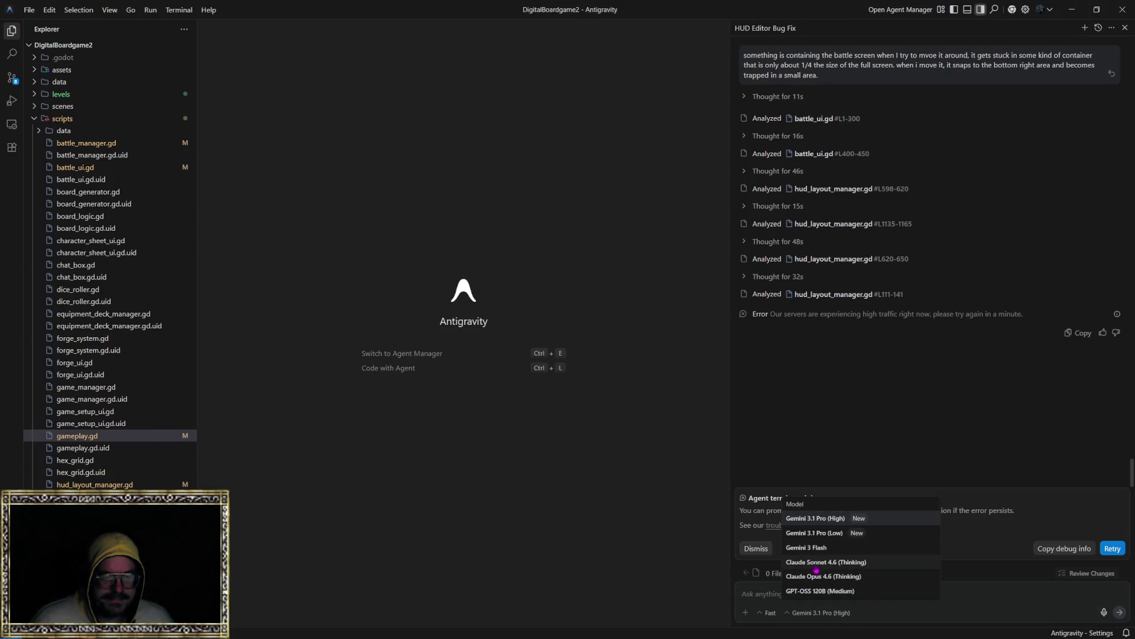
pyautogui.click(819, 576)
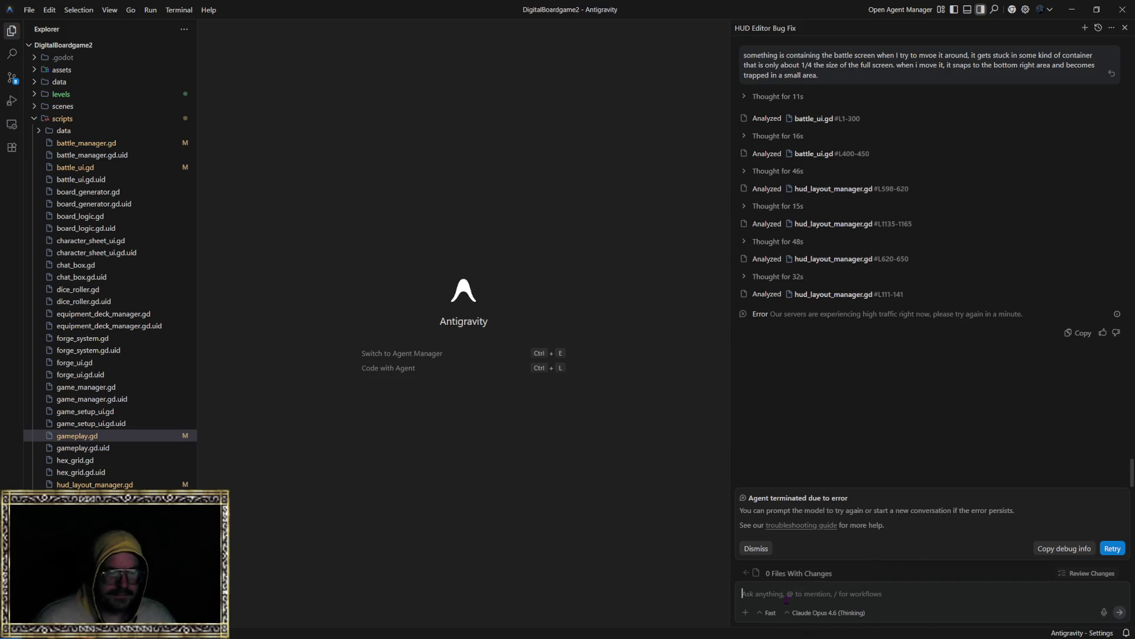
pyautogui.write('Investigate an issue with the b')
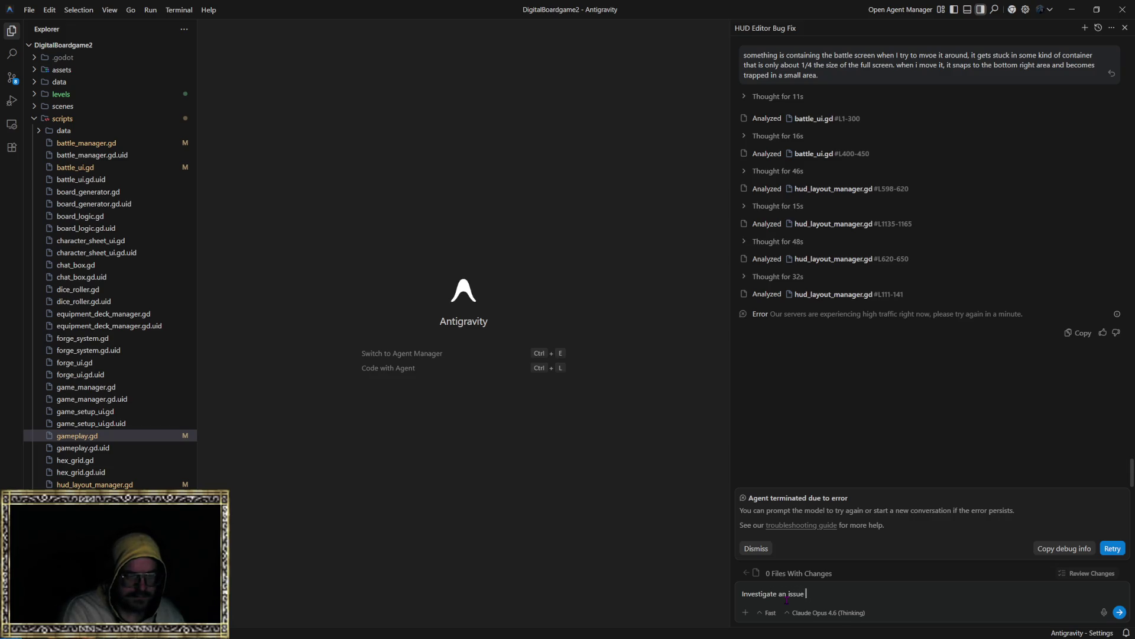
pyautogui.write('attle screen when m')
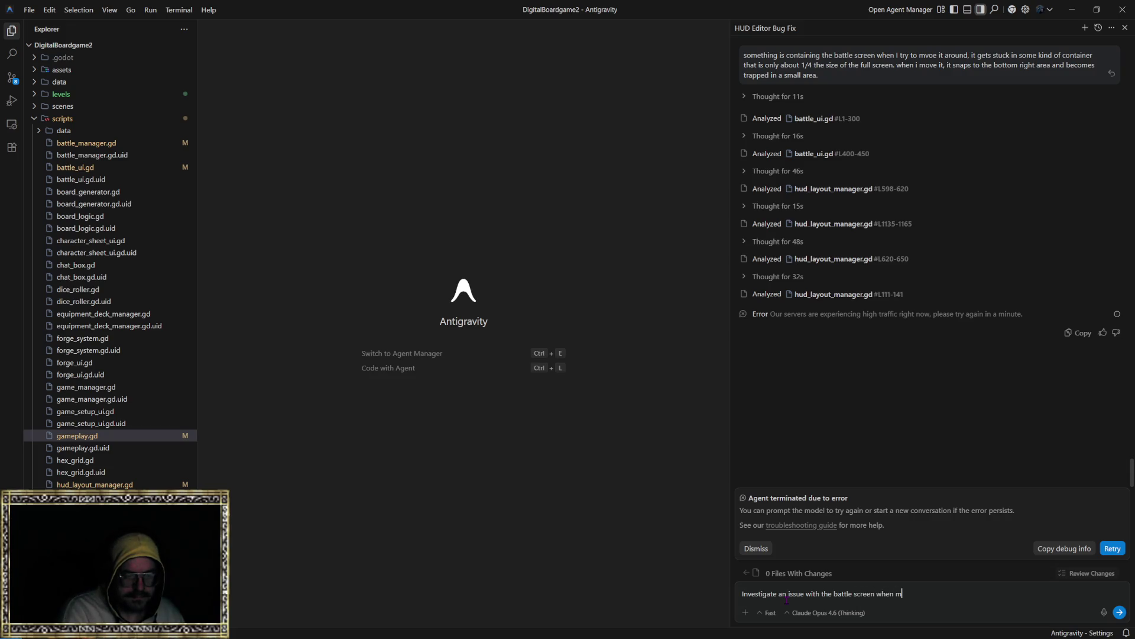
pyautogui.press('BackSpace')
pyautogui.write('attempting to mo')
pyautogui.write('ve it when')
pyautogui.write(' in hud ed')
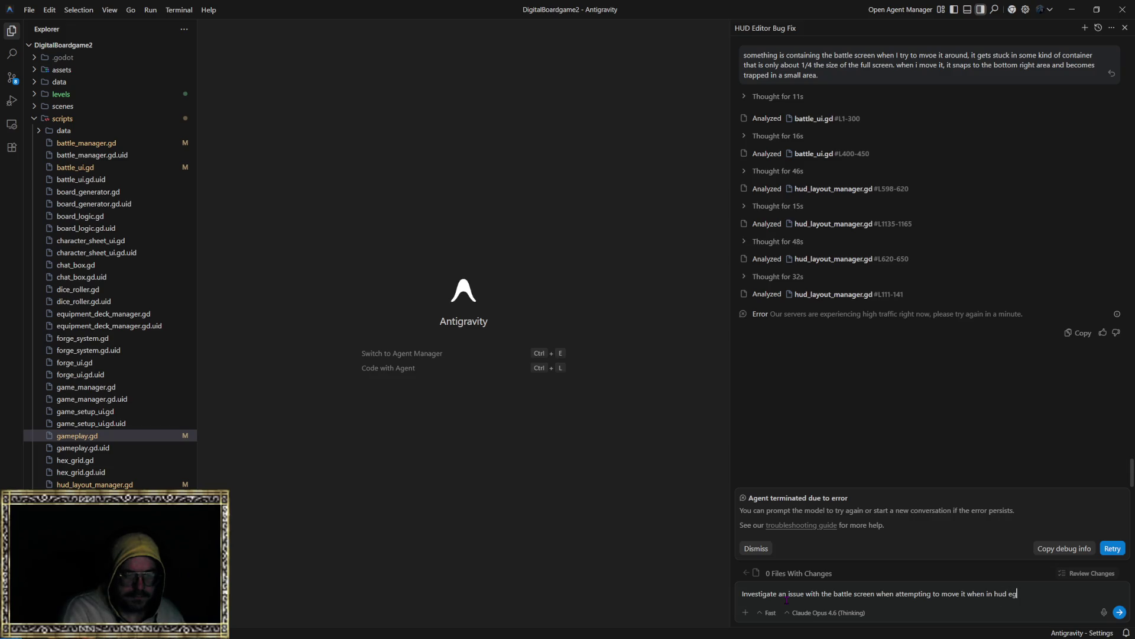
pyautogui.write('it mode, it will sn')
pyautogui.write('ap to the bottom right area of the game screen')
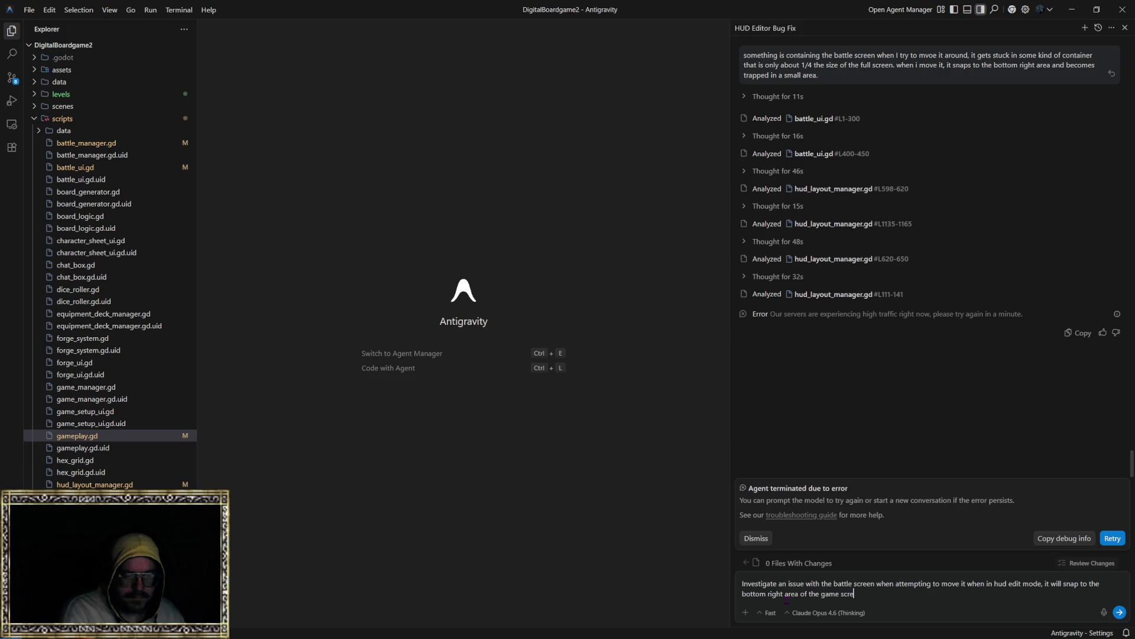
pyautogui.write(', and mot be movab')
pyautogui.write('le')
# Finish the report: the battle screen stays stuck in the bottom-right, something preventing it from being moved; send it.
pyautogui.write('p and right')
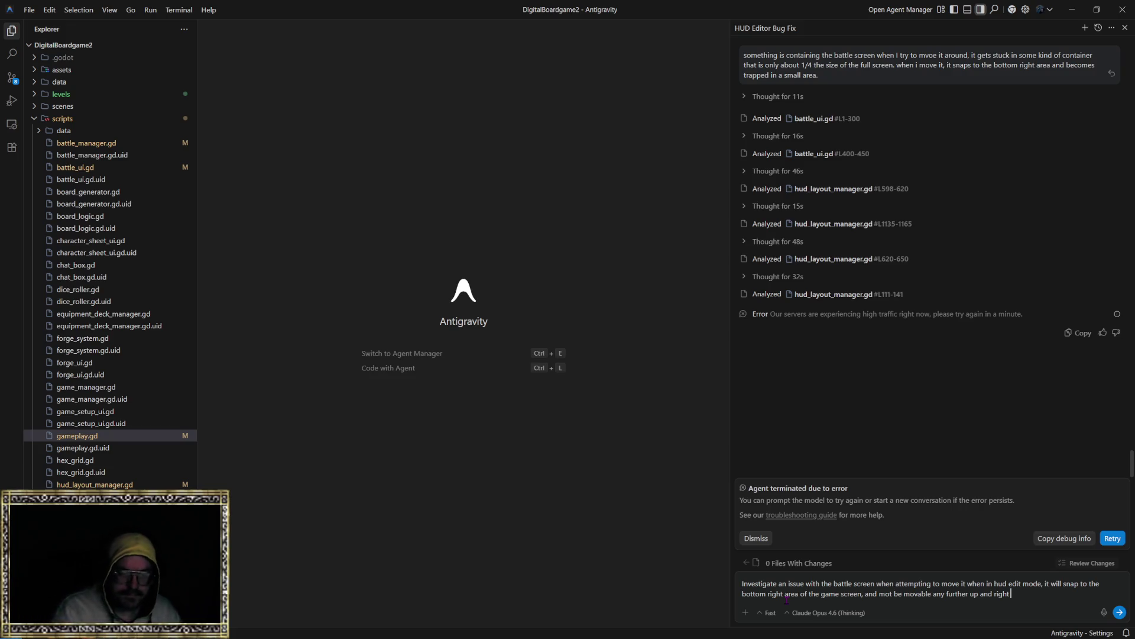
pyautogui.write(', it remains in the')
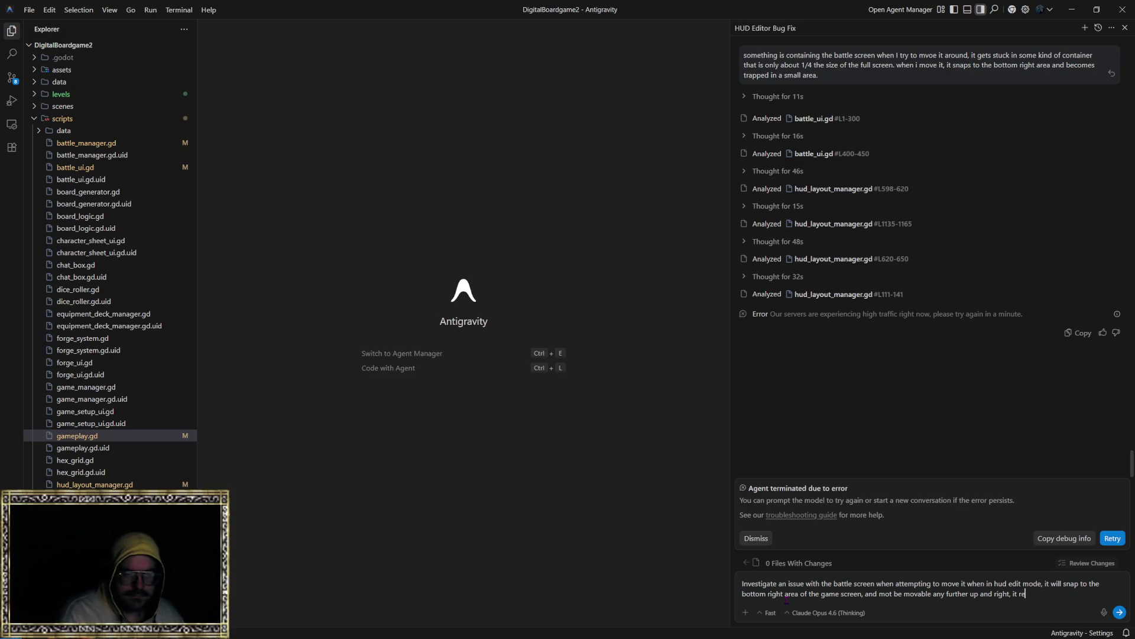
pyautogui.write(' bottom right area of the game screen')
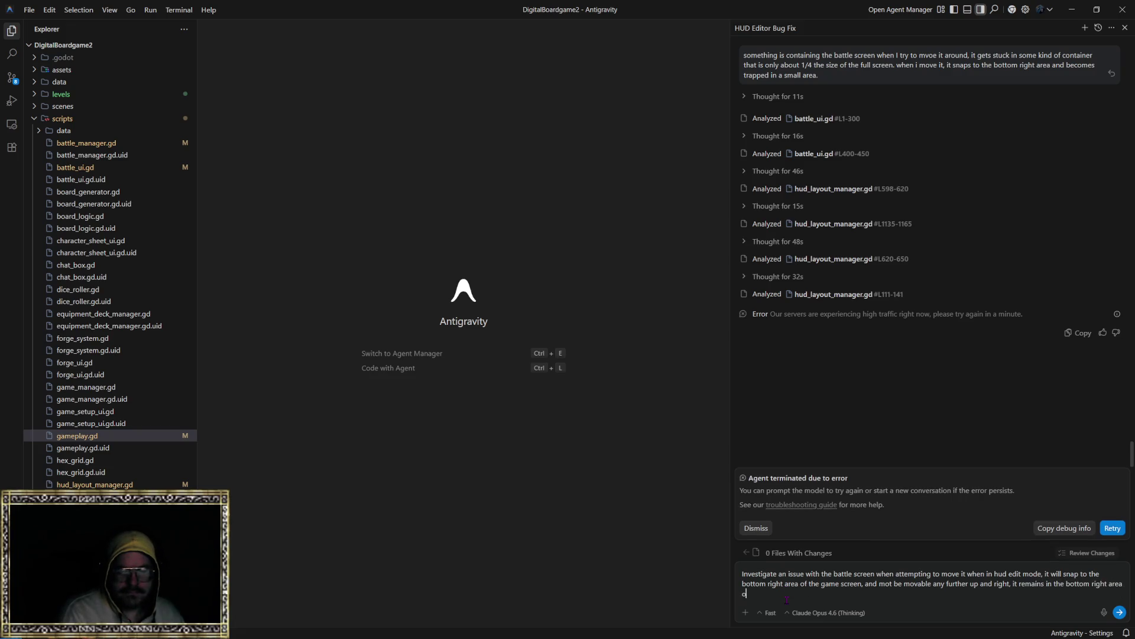
pyautogui.write(', movable')
pyautogui.write(', but ')
pyautogui.write('en')
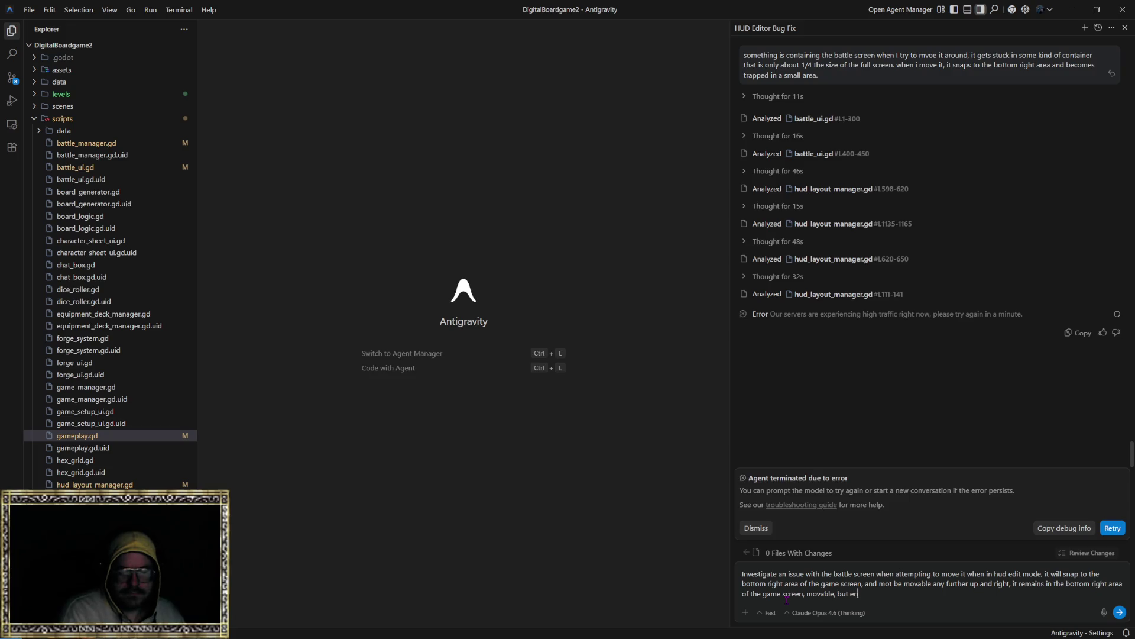
pyautogui.write('tirely in the bottom right ')
pyautogui.write('quadrant of the ')
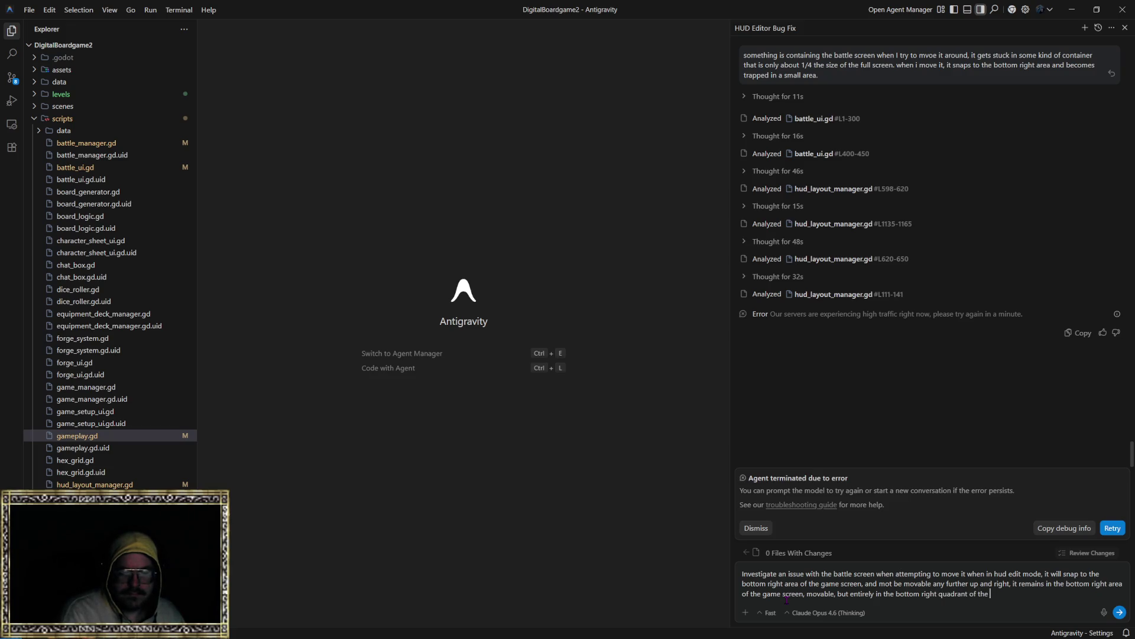
pyautogui.write('game screen.')
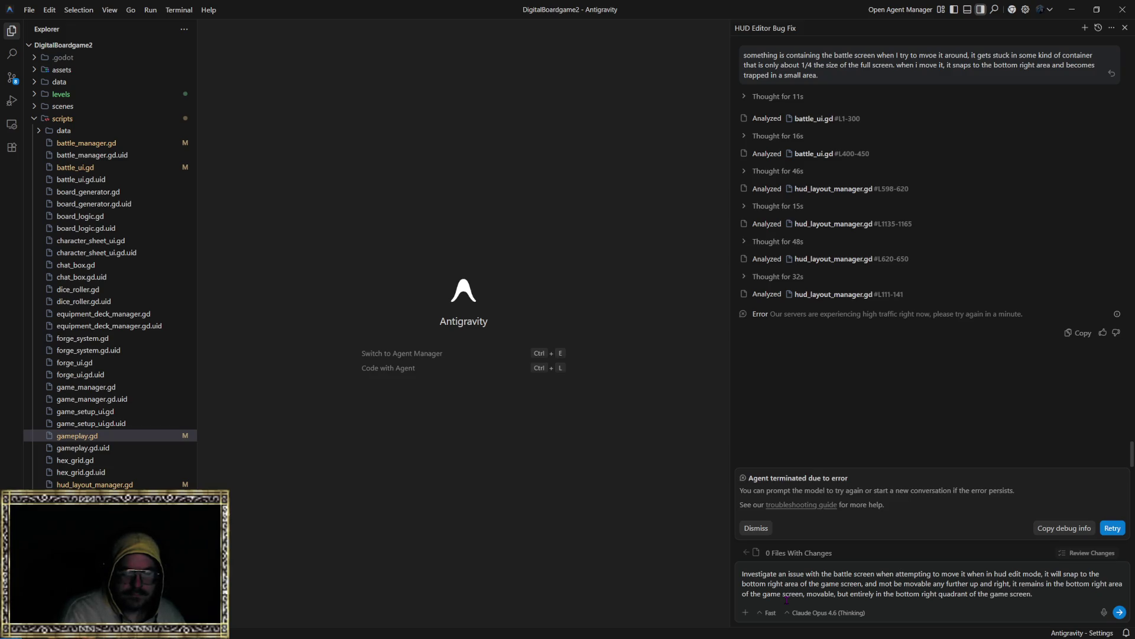
pyautogui.write(' it should be')
pyautogui.write(' able to be move')
pyautogui.write('d all over,')
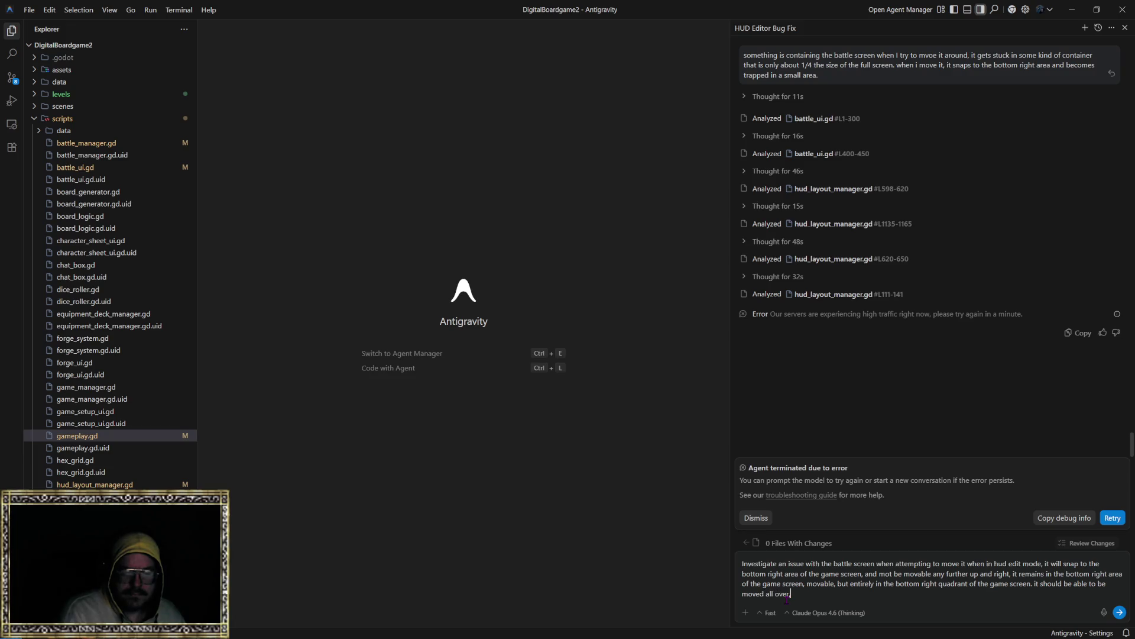
pyautogui.write(' there seems')
pyautogui.write(' to be some container o')
pyautogui.write('r snapping ot som')
pyautogui.press('BackSpace')
pyautogui.press('BackSpace')
pyautogui.press('BackSpace')
pyautogui.write('r sometin')
pyautogui.press('BackSpace')
pyautogui.press('BackSpace')
pyautogui.press('BackSpace')
pyautogui.write('thing')
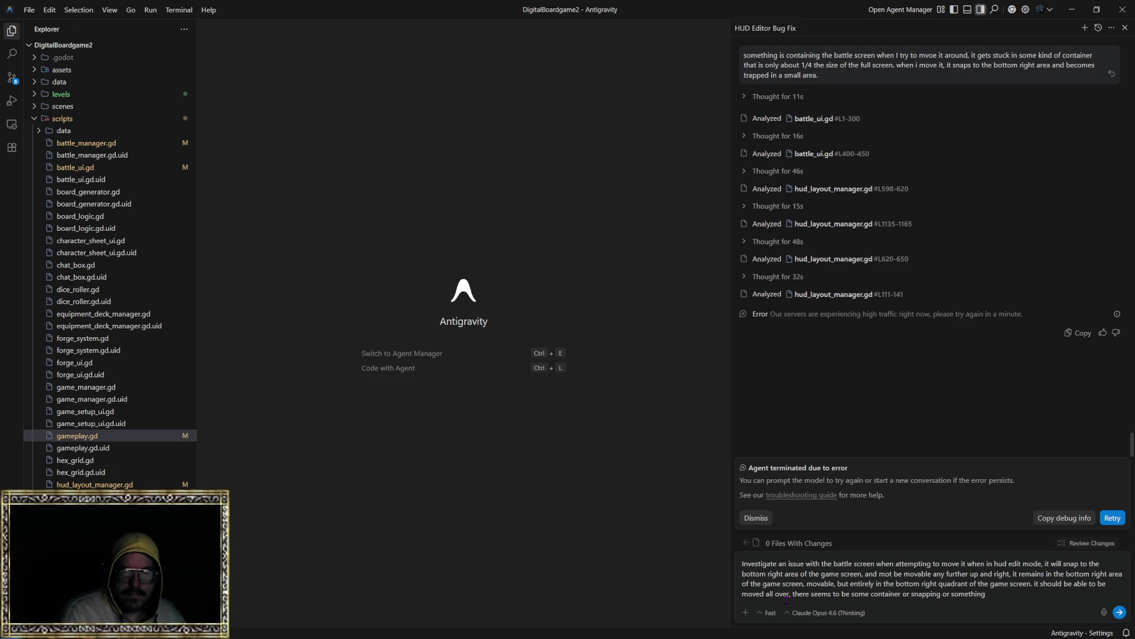
pyautogui.write('preventing it f')
pyautogui.write('orm')
pyautogui.press('BackSpace')
pyautogui.press('BackSpace')
pyautogui.write('rom ')
pyautogui.write('being moved.')
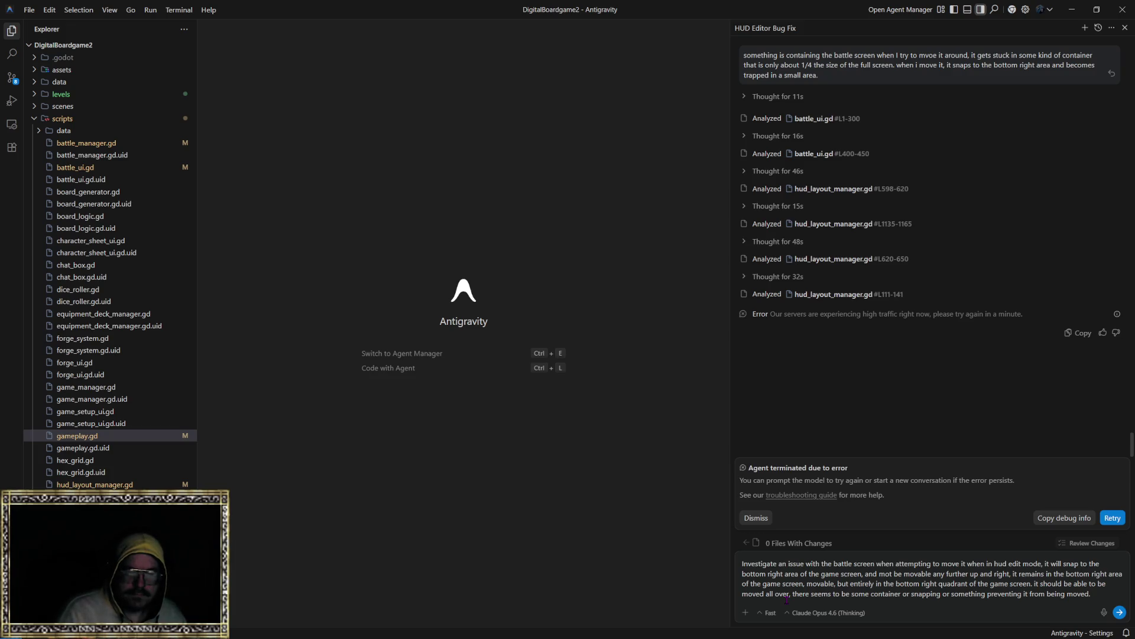
pyautogui.press('Return')
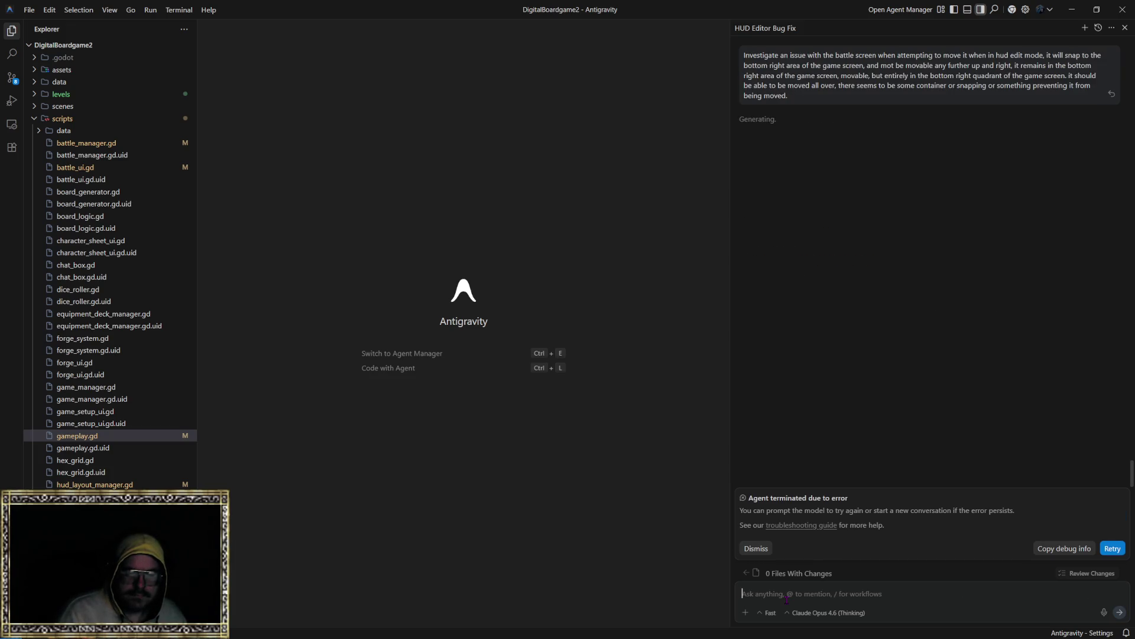
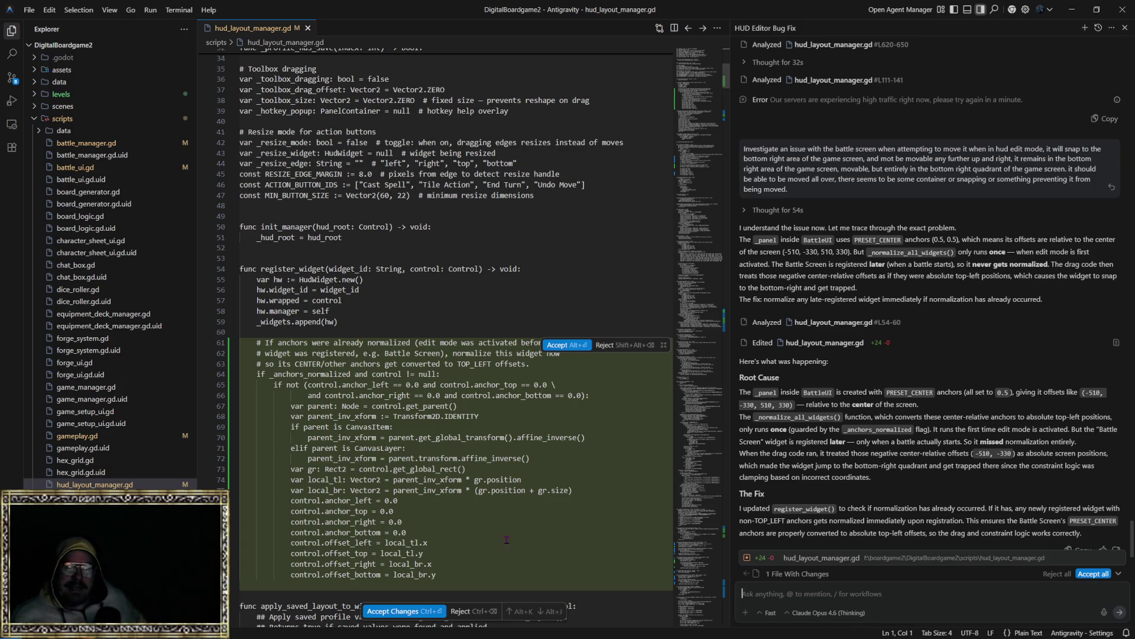
# Accept all of the agent's edits to hud_layout_manager.gd.
pyautogui.scroll(-3, 507, 540)
pyautogui.scroll(-2, 930, 427)
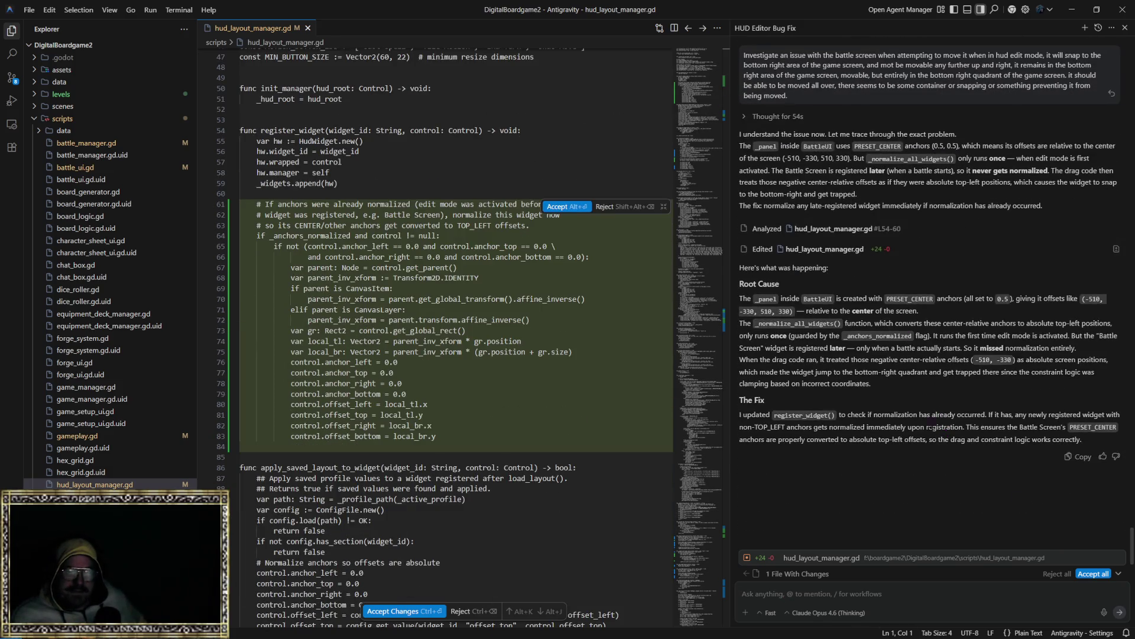
pyautogui.click(1094, 574)
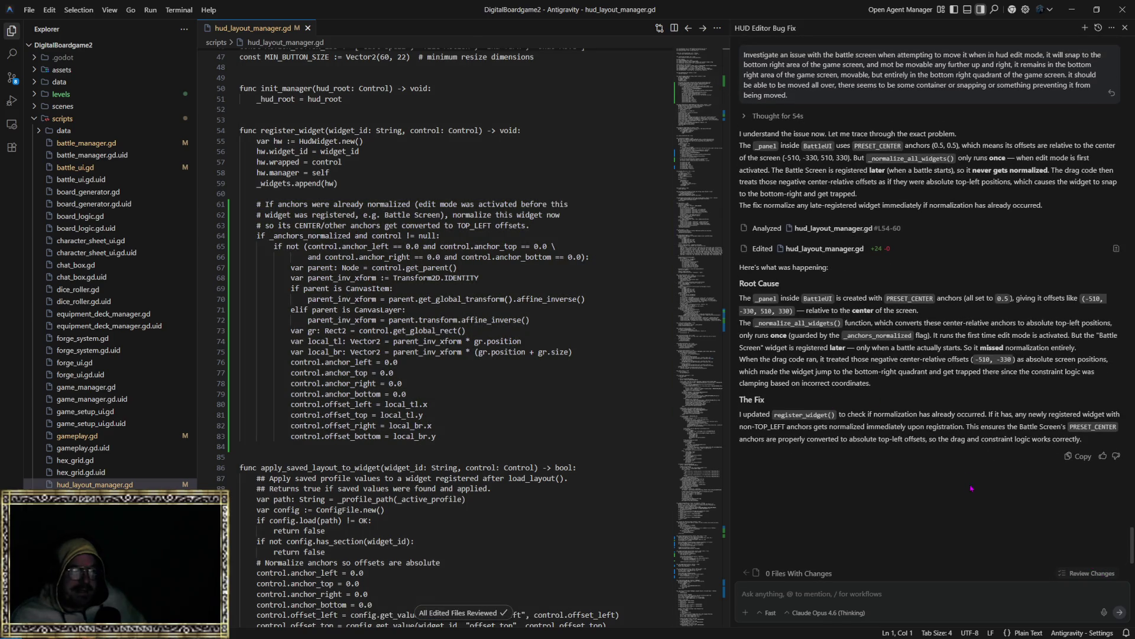
# Switch to the Godot editor and reload the scripts changed outside Godot.
pyautogui.scroll(1, 971, 489)
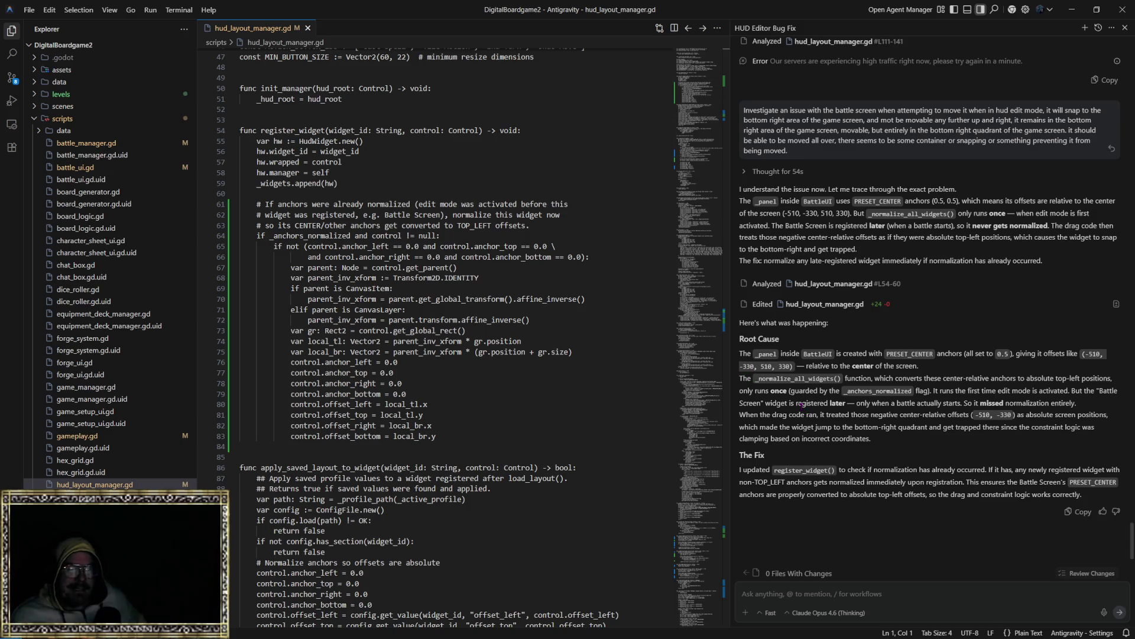
pyautogui.scroll(-1, 811, 431)
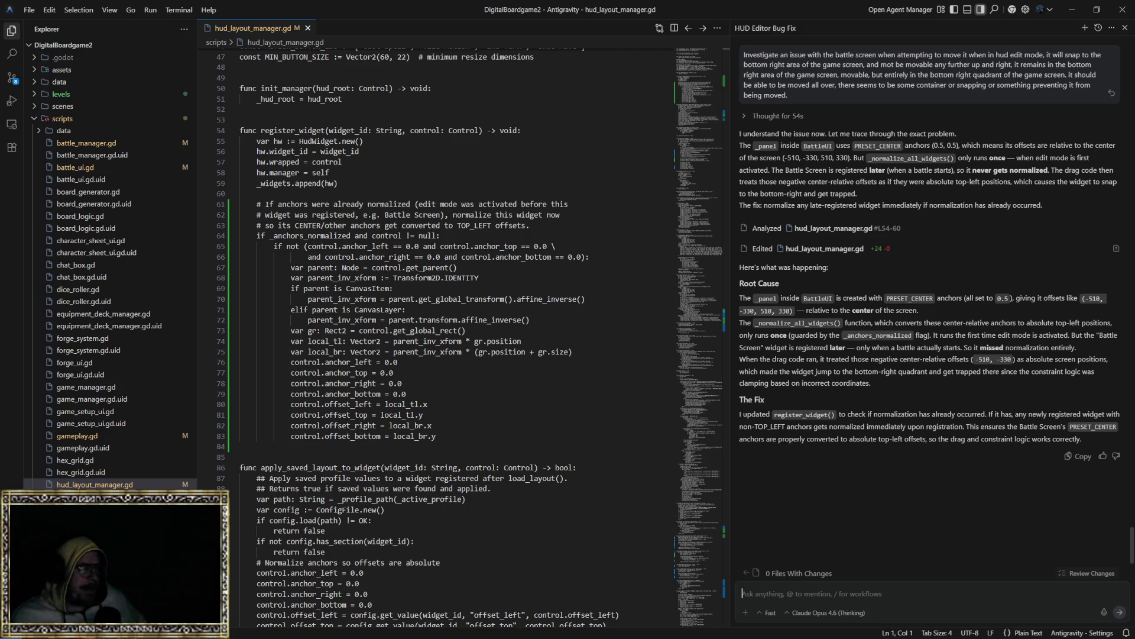
pyautogui.hotkey('alt', 'Tab')
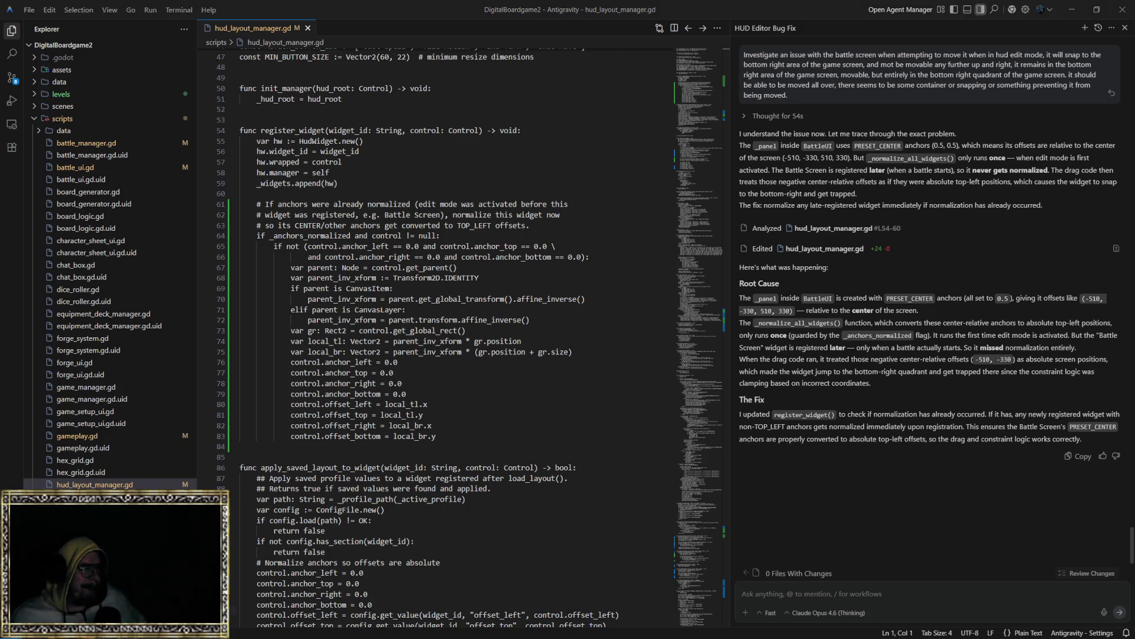
pyautogui.click(582, 402)
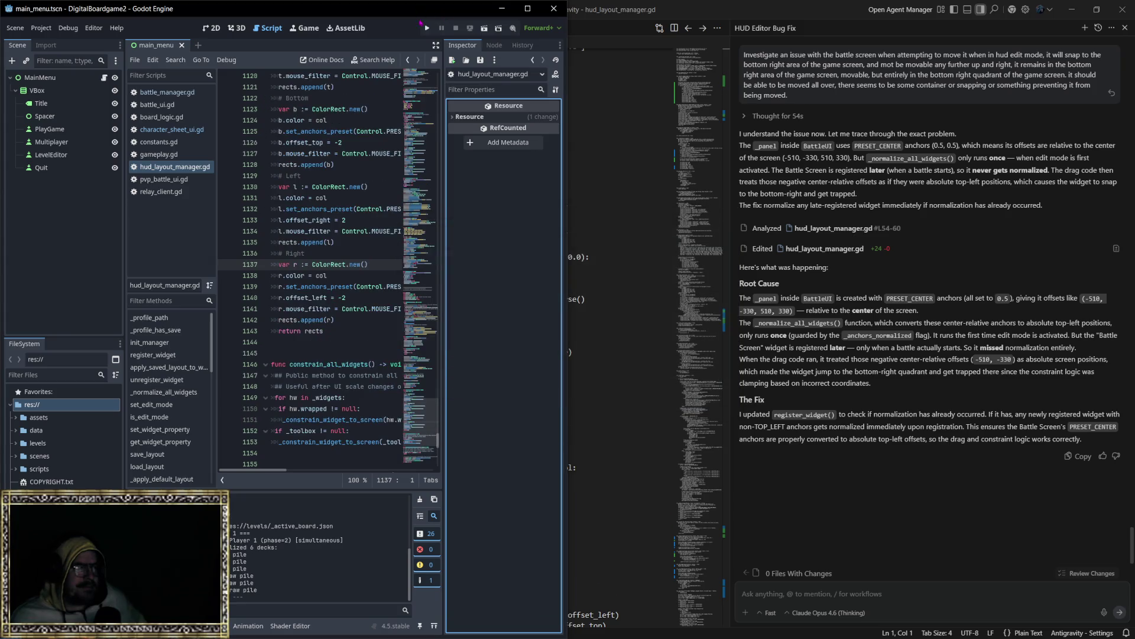
# Run the project, start a new game, and choose Sword & Shield as the starting weapon.
pyautogui.click(427, 28)
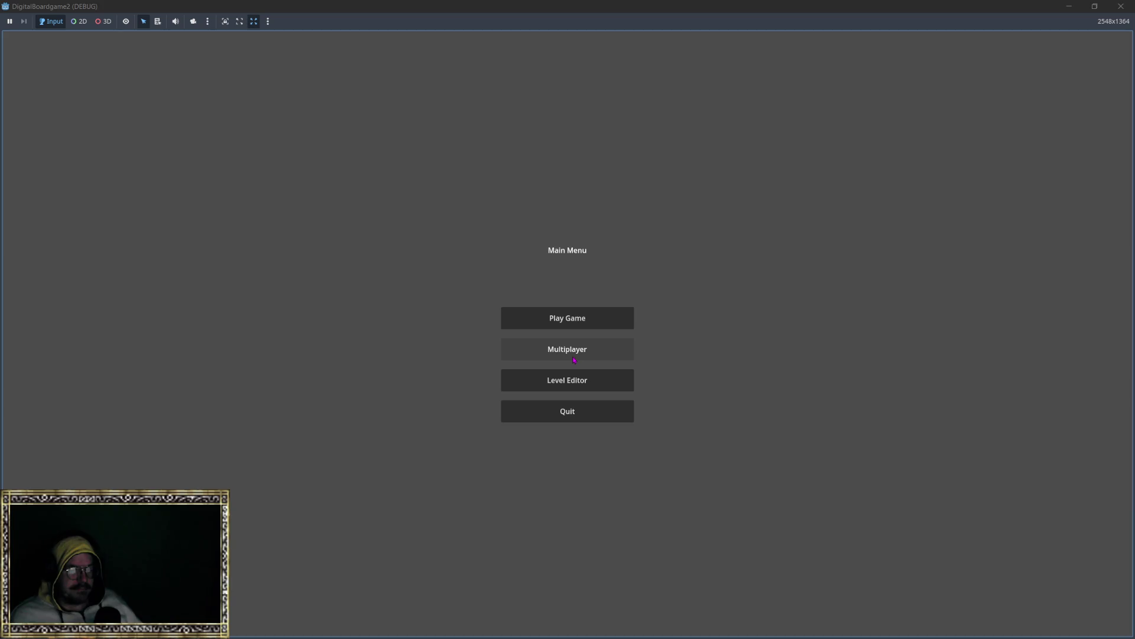
pyautogui.click(569, 317)
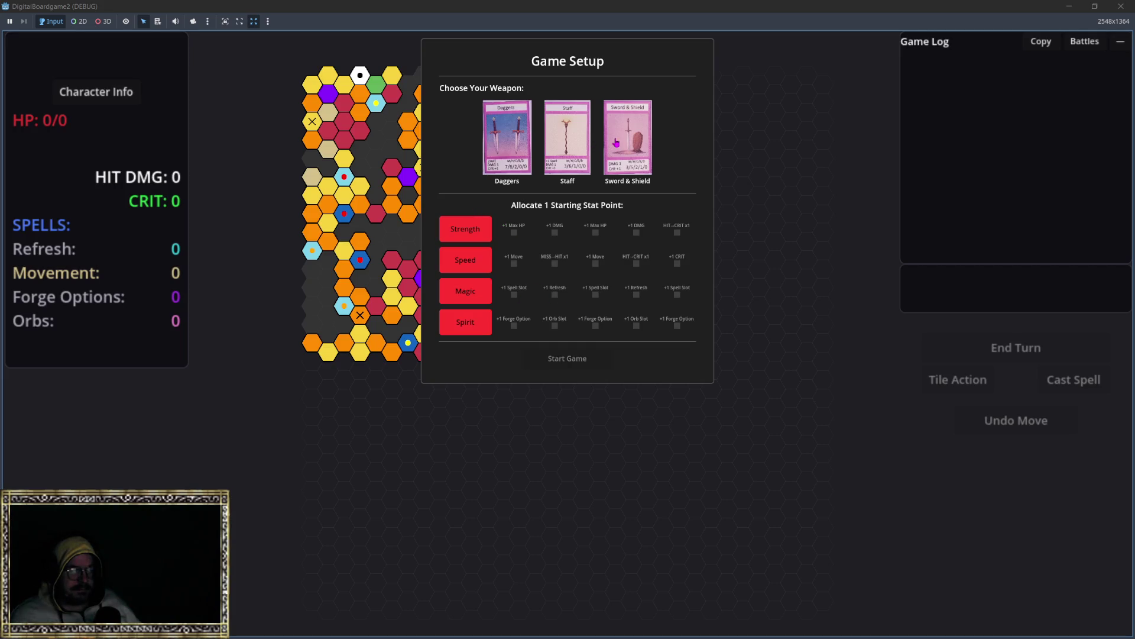
pyautogui.click(617, 143)
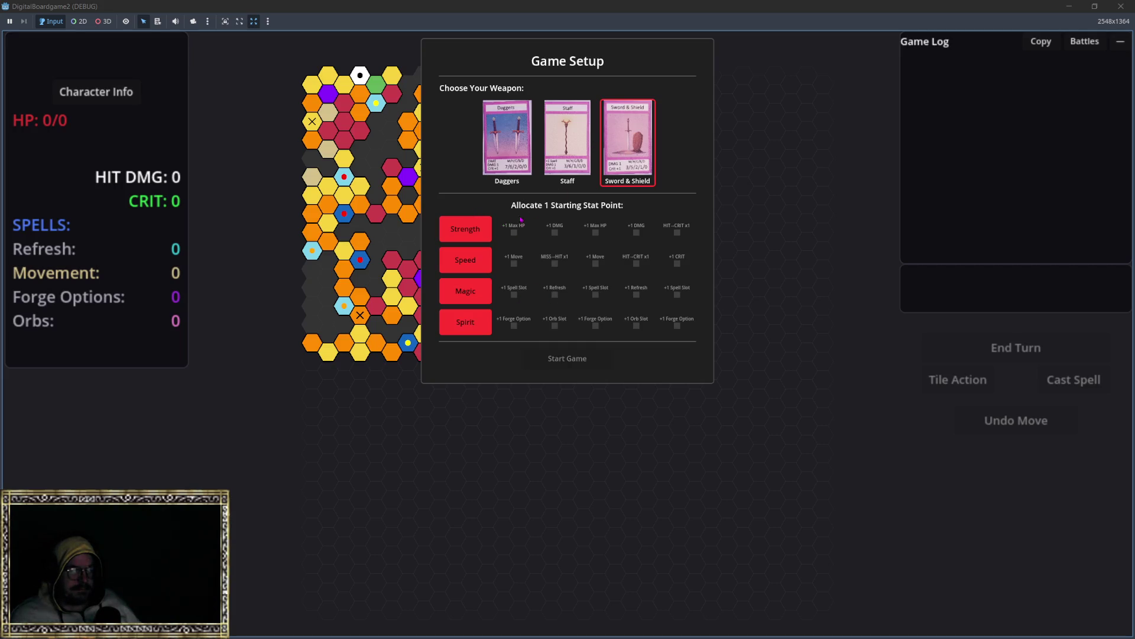
# Spend the stat point on +1 Max HP and move the token to the neighbouring hex.
pyautogui.click(465, 229)
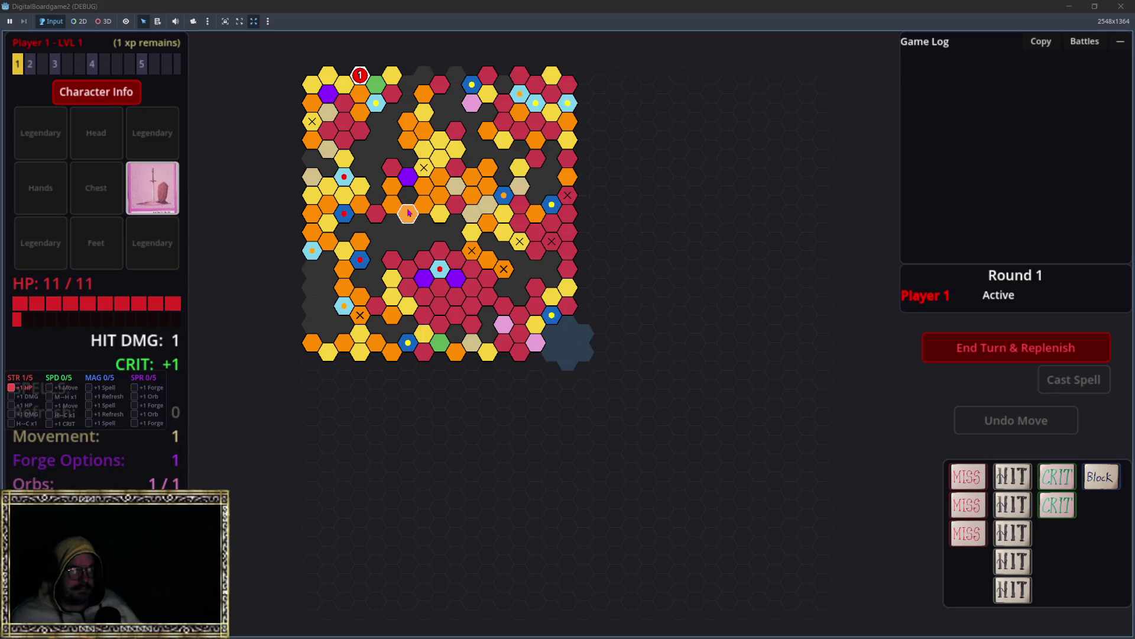
pyautogui.moveTo(410, 212)
pyautogui.mouseDown()
pyautogui.moveTo(404, 176)
pyautogui.moveTo(471, 237)
pyautogui.moveTo(485, 298)
pyautogui.mouseUp()
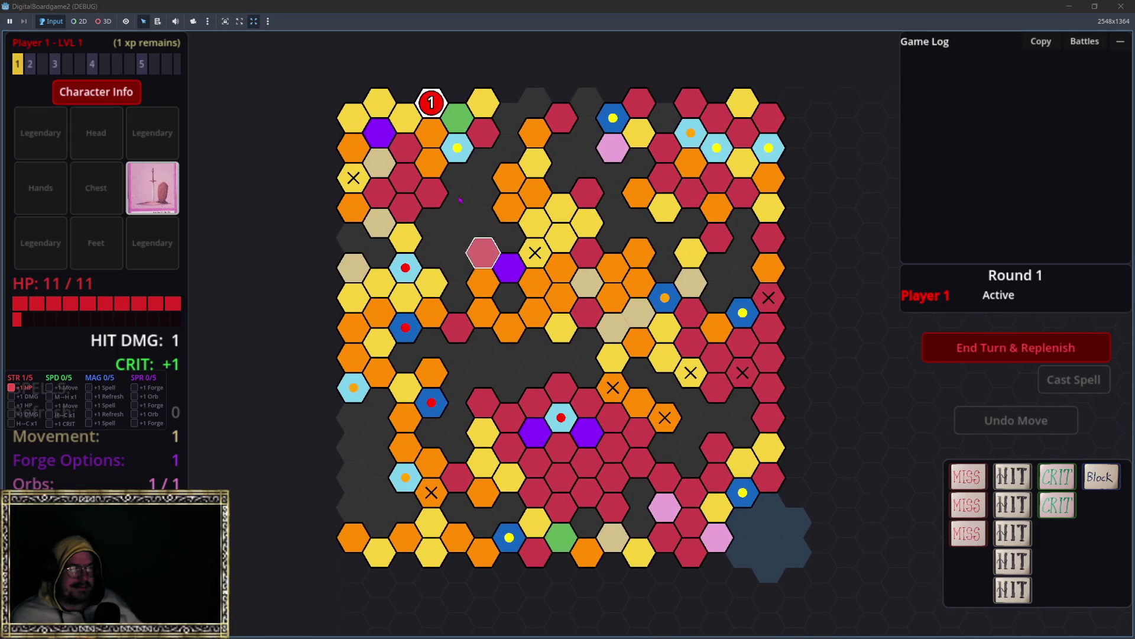
pyautogui.click(431, 102)
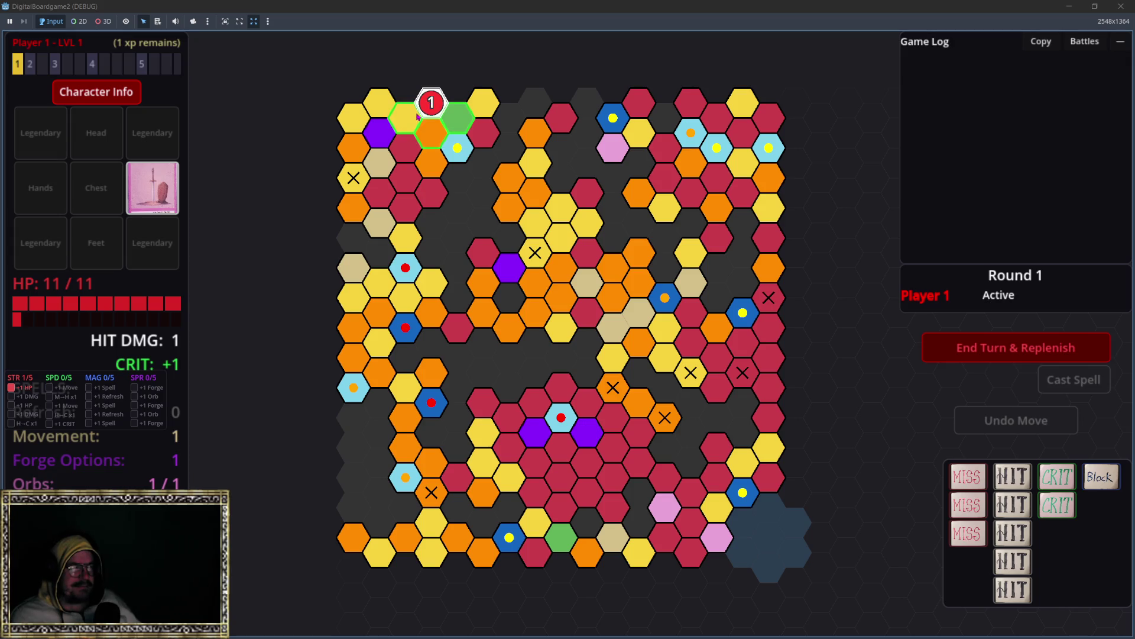
pyautogui.click(405, 118)
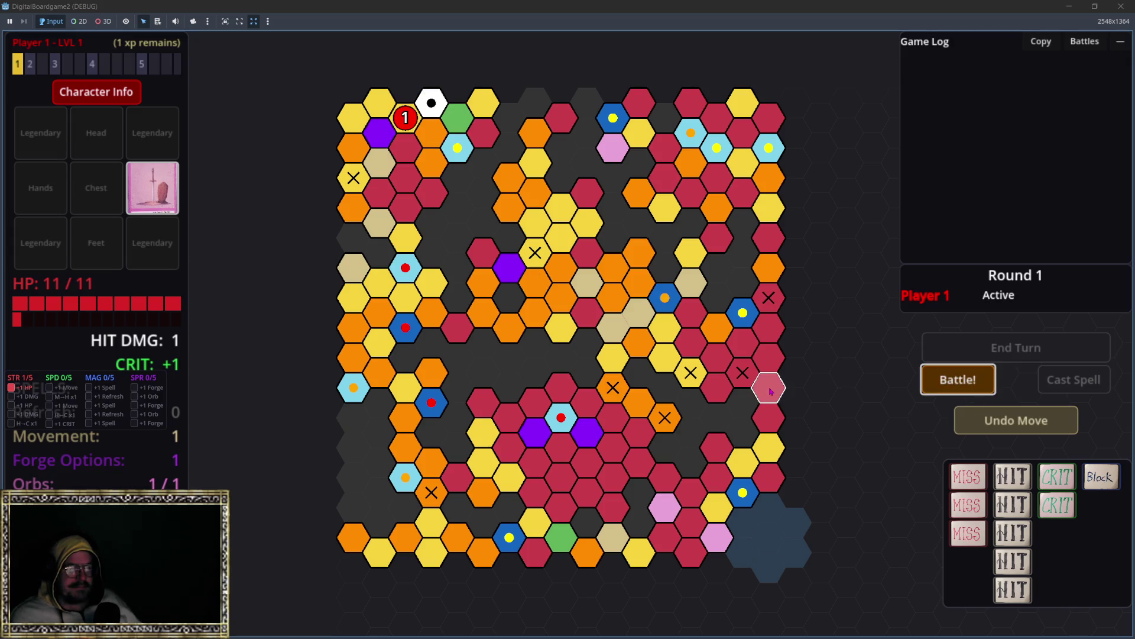
# Battle the Shadow Spider, draw one card, then bring up the pause menu.
pyautogui.click(944, 379)
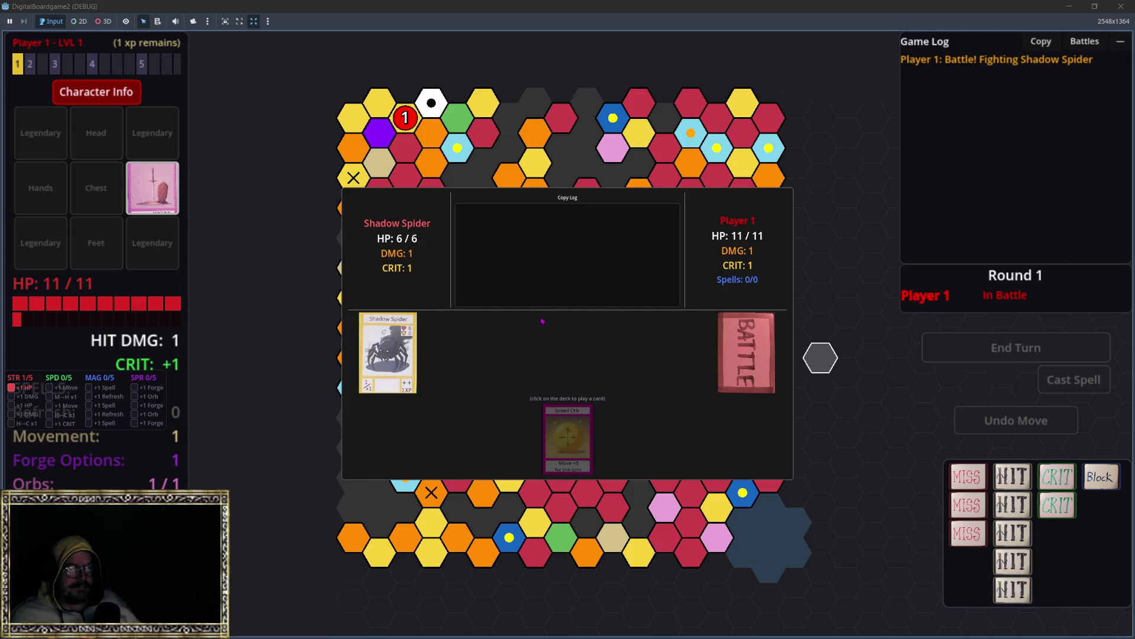
pyautogui.click(758, 355)
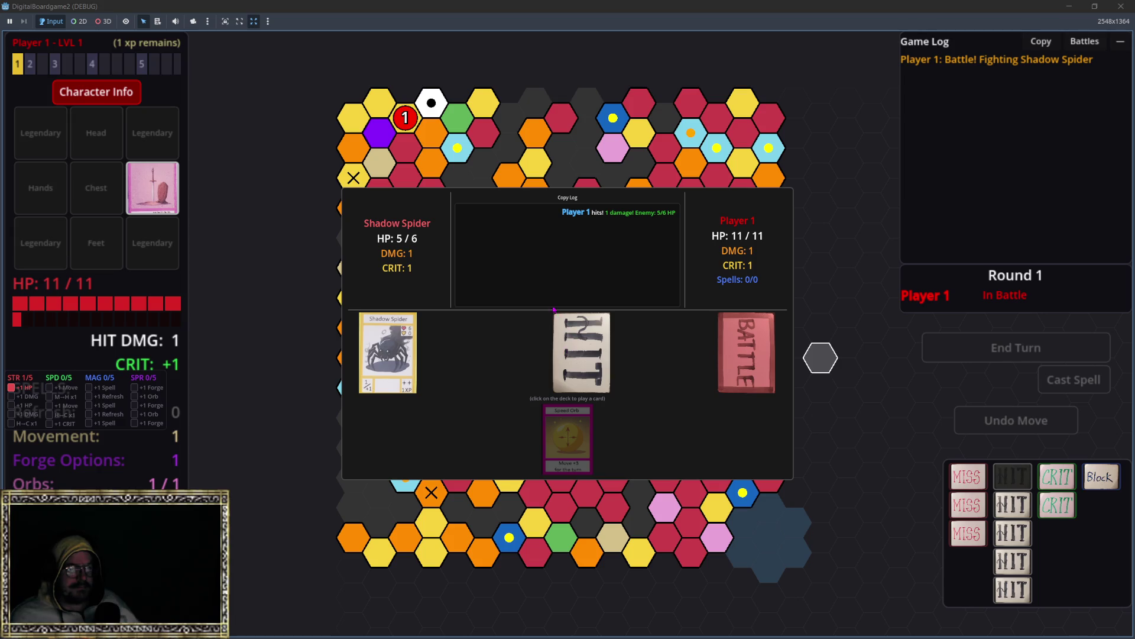
pyautogui.press('Escape')
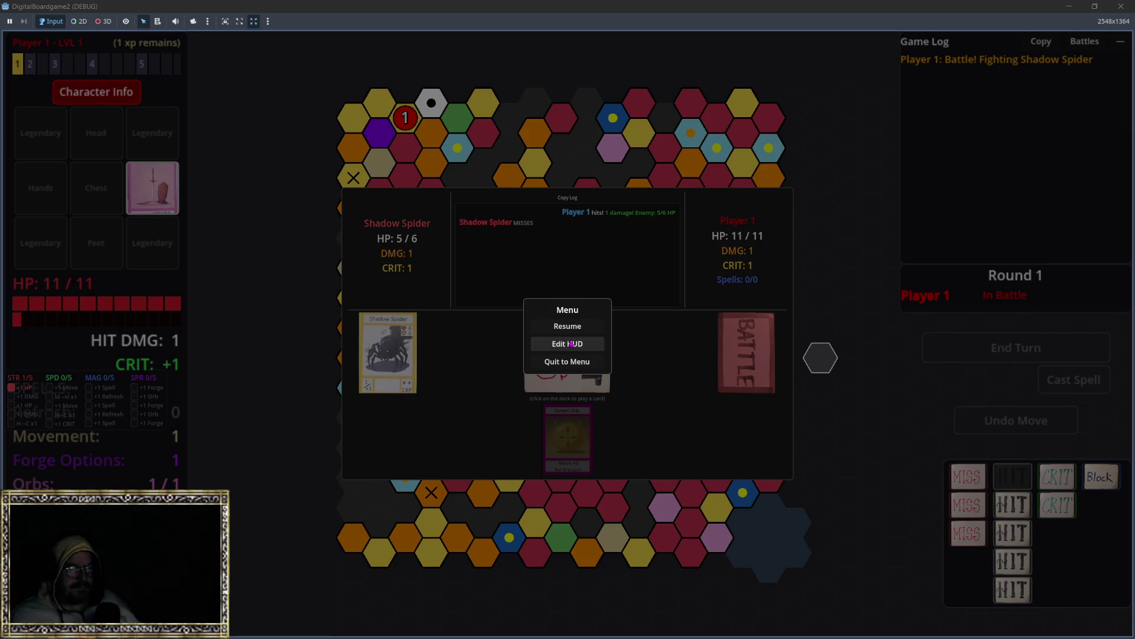
# Enter HUD edit mode, scale the Battle Screen to about two-thirds, and place it near the top.
pyautogui.click(568, 344)
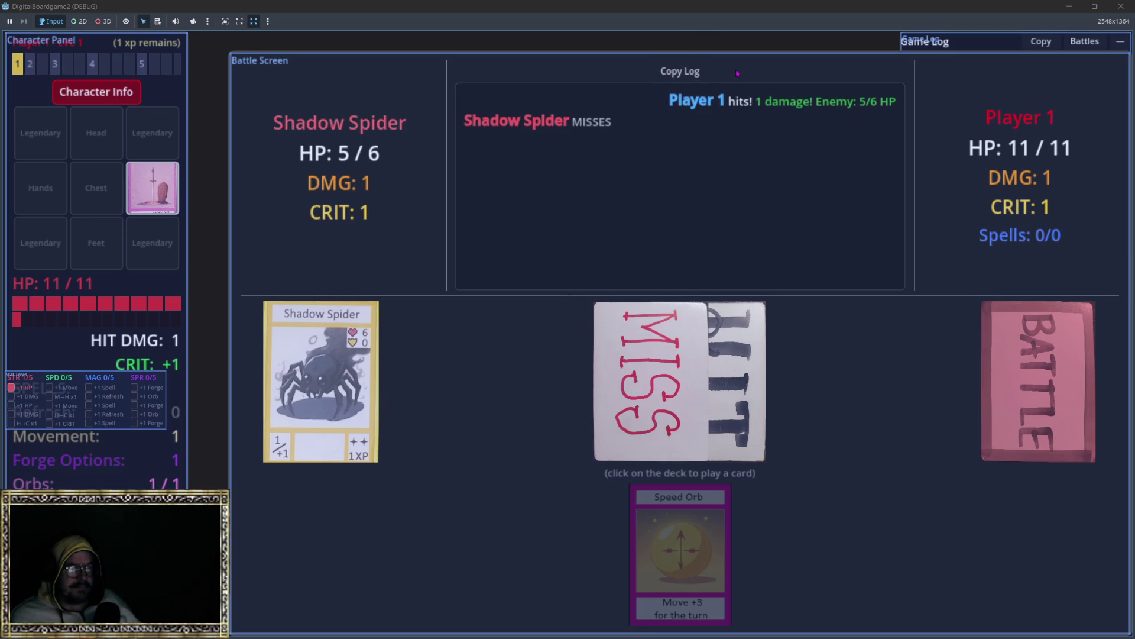
pyautogui.moveTo(728, 75)
pyautogui.mouseDown()
pyautogui.moveTo(561, 13)
pyautogui.moveTo(520, 56)
pyautogui.moveTo(643, 77)
pyautogui.moveTo(642, 59)
pyautogui.moveTo(637, 70)
pyautogui.mouseUp()
pyautogui.scroll(-3, 592, 80)
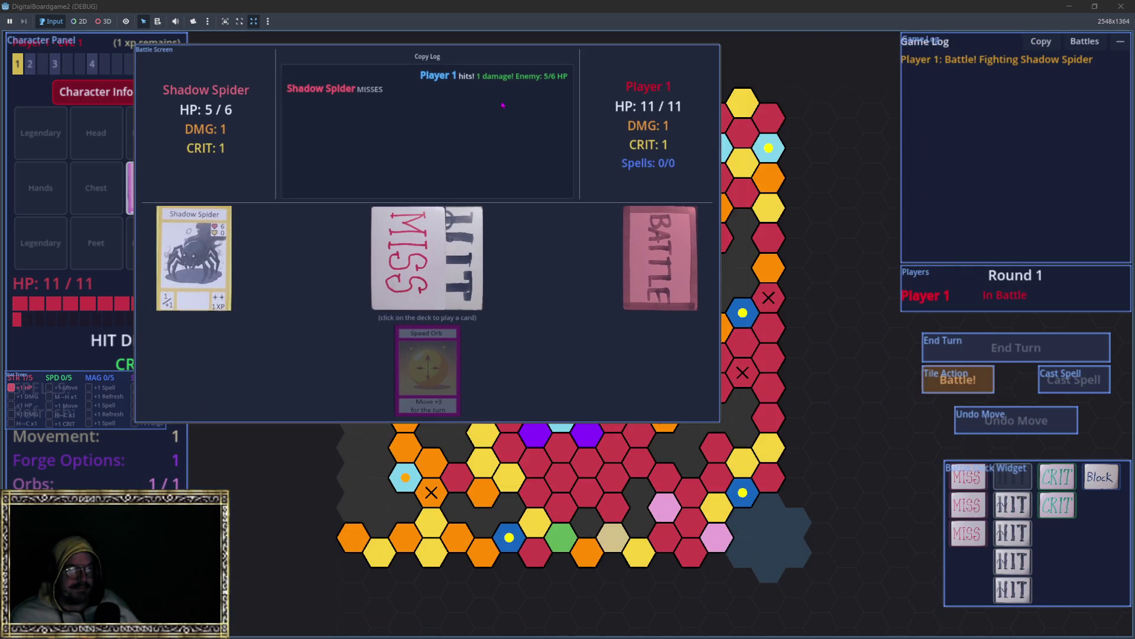
pyautogui.moveTo(444, 59)
pyautogui.mouseDown()
pyautogui.moveTo(573, 256)
pyautogui.moveTo(686, 251)
pyautogui.moveTo(838, 123)
pyautogui.moveTo(560, 49)
pyautogui.moveTo(302, 89)
pyautogui.moveTo(299, 38)
pyautogui.moveTo(508, 50)
pyautogui.moveTo(499, 45)
pyautogui.moveTo(633, 32)
pyautogui.moveTo(491, 42)
pyautogui.moveTo(531, 79)
pyautogui.moveTo(495, 50)
pyautogui.moveTo(517, 48)
pyautogui.mouseUp()
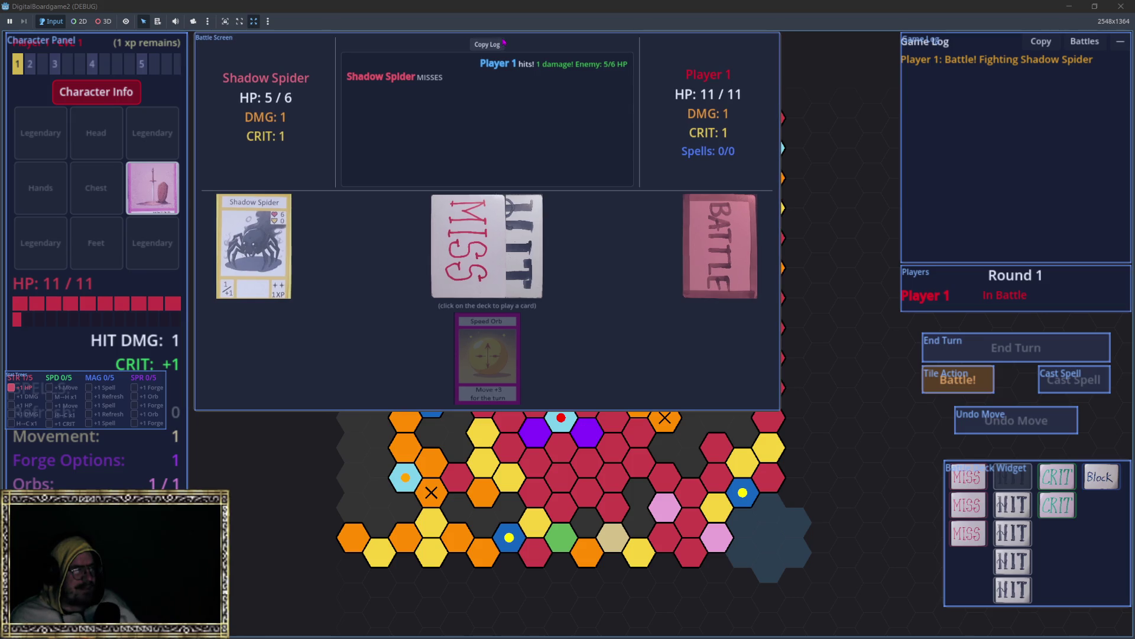
pyautogui.moveTo(502, 41)
pyautogui.mouseDown()
pyautogui.moveTo(517, 37)
pyautogui.moveTo(485, 33)
pyautogui.moveTo(617, 51)
pyautogui.moveTo(624, 180)
pyautogui.moveTo(646, 263)
pyautogui.moveTo(675, 282)
pyautogui.moveTo(598, 286)
pyautogui.moveTo(510, 236)
pyautogui.moveTo(499, 249)
pyautogui.moveTo(565, 248)
pyautogui.moveTo(547, 112)
pyautogui.mouseUp()
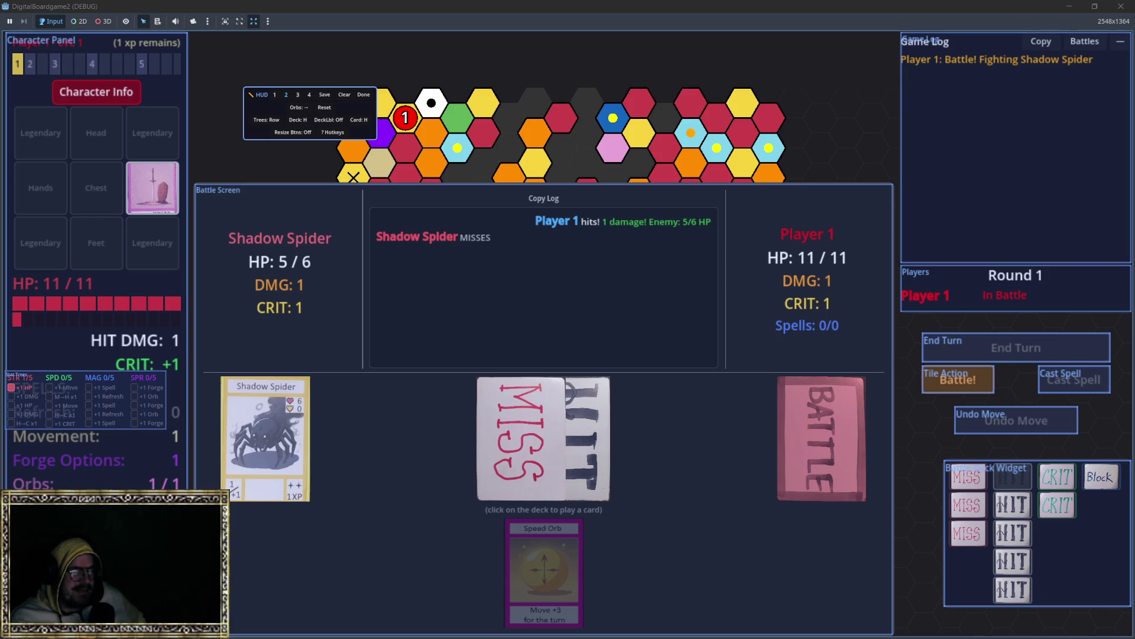
# Exit and re-enter HUD edit mode, then move the Battle Screen to the top.
pyautogui.click(363, 95)
pyautogui.press('Escape')
pyautogui.press('Escape')
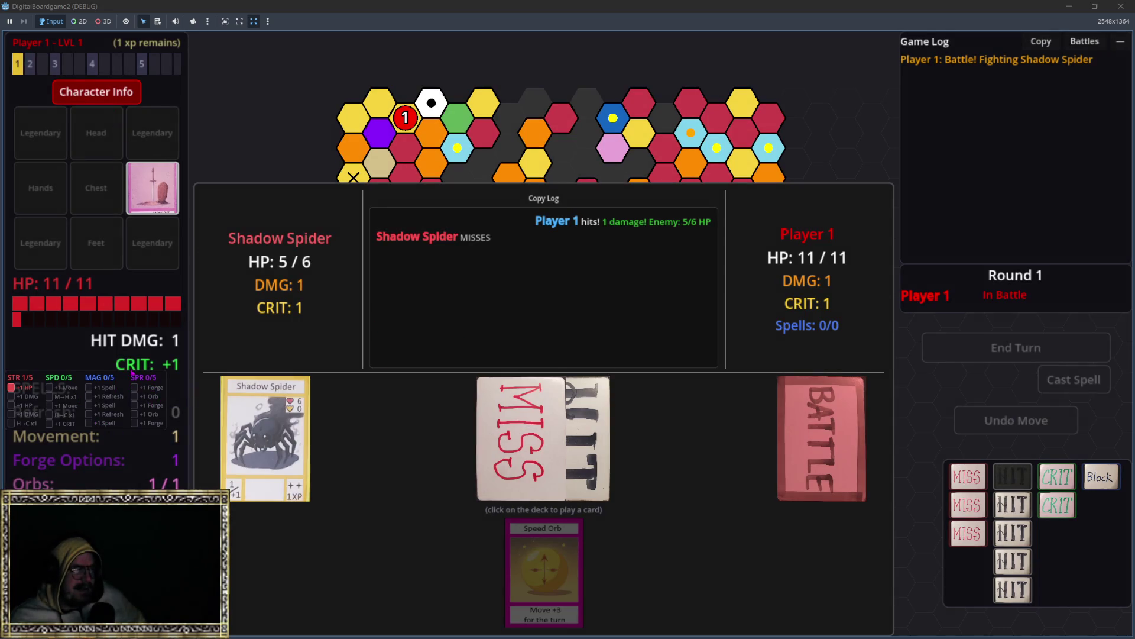
pyautogui.press('Escape')
pyautogui.click(571, 349)
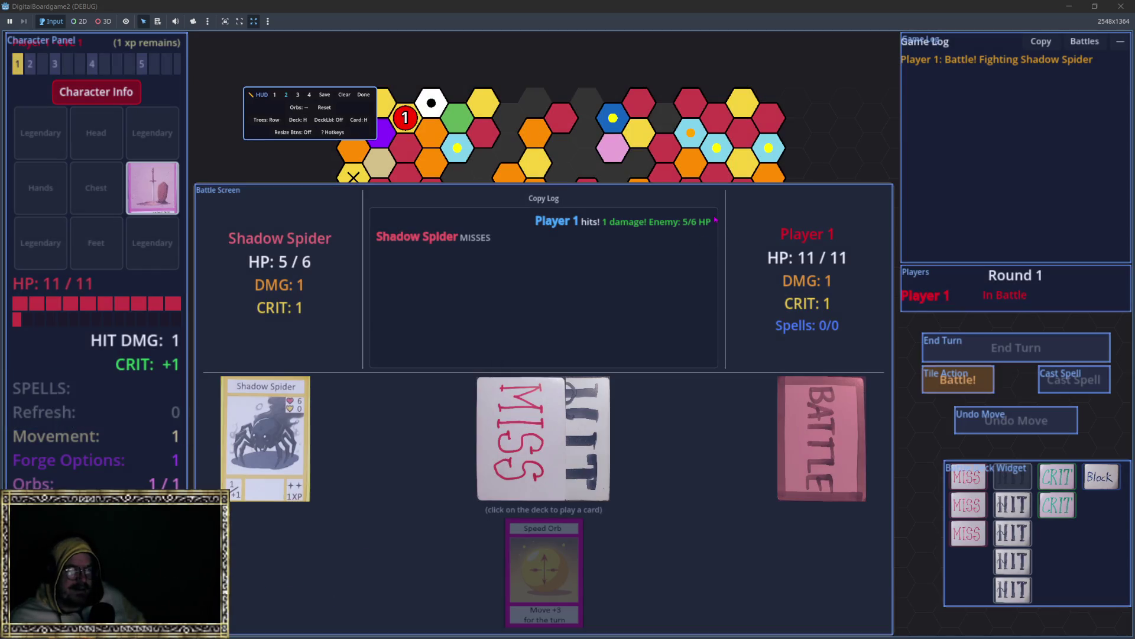
pyautogui.moveTo(556, 208); pyautogui.dragTo(556, 58)
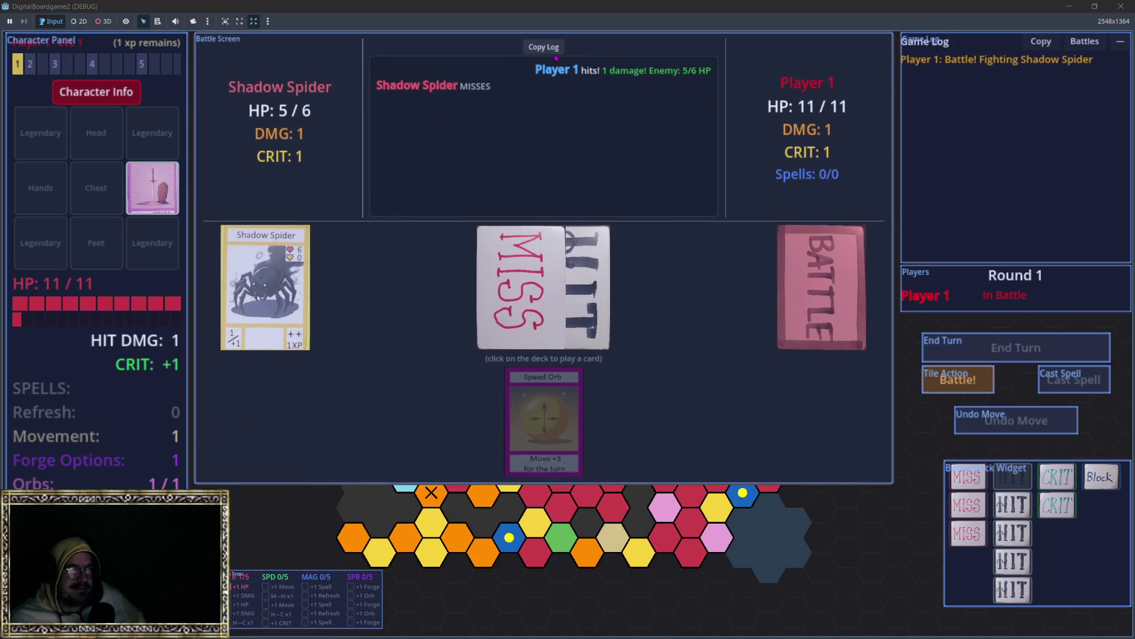
# Position the battle deck widget and place the Stat Trees panel beneath it.
pyautogui.moveTo(294, 594)
pyautogui.mouseDown()
pyautogui.moveTo(530, 579)
pyautogui.moveTo(813, 581)
pyautogui.moveTo(788, 601)
pyautogui.mouseUp()
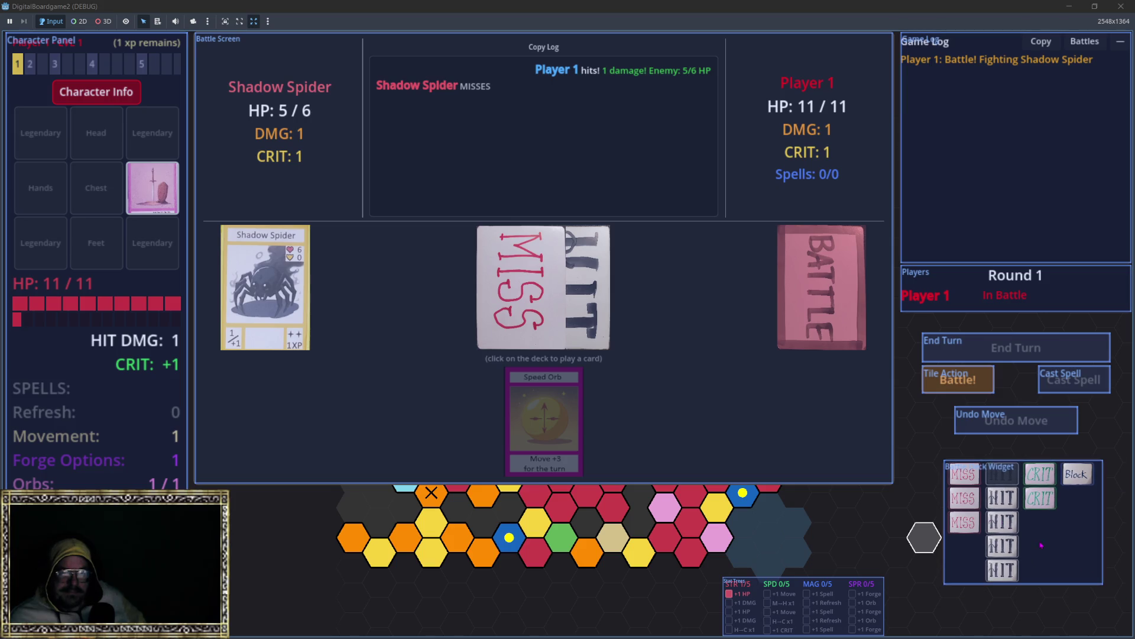
pyautogui.moveTo(1013, 475); pyautogui.dragTo(1040, 551)
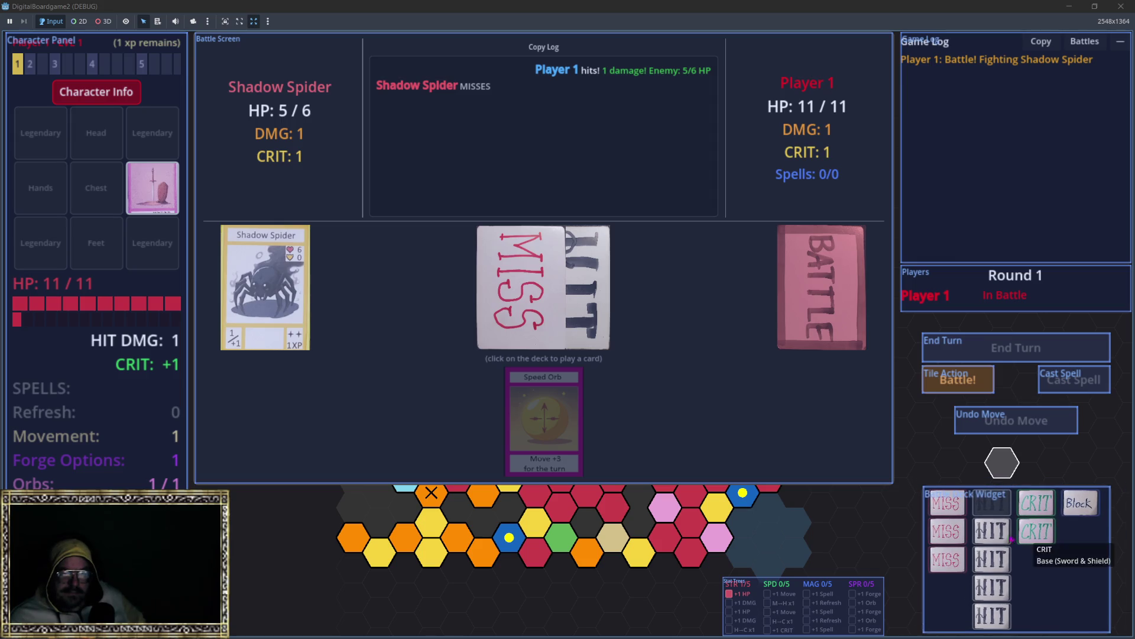
pyautogui.moveTo(1012, 567); pyautogui.dragTo(1019, 513)
pyautogui.moveTo(838, 605); pyautogui.dragTo(1046, 608)
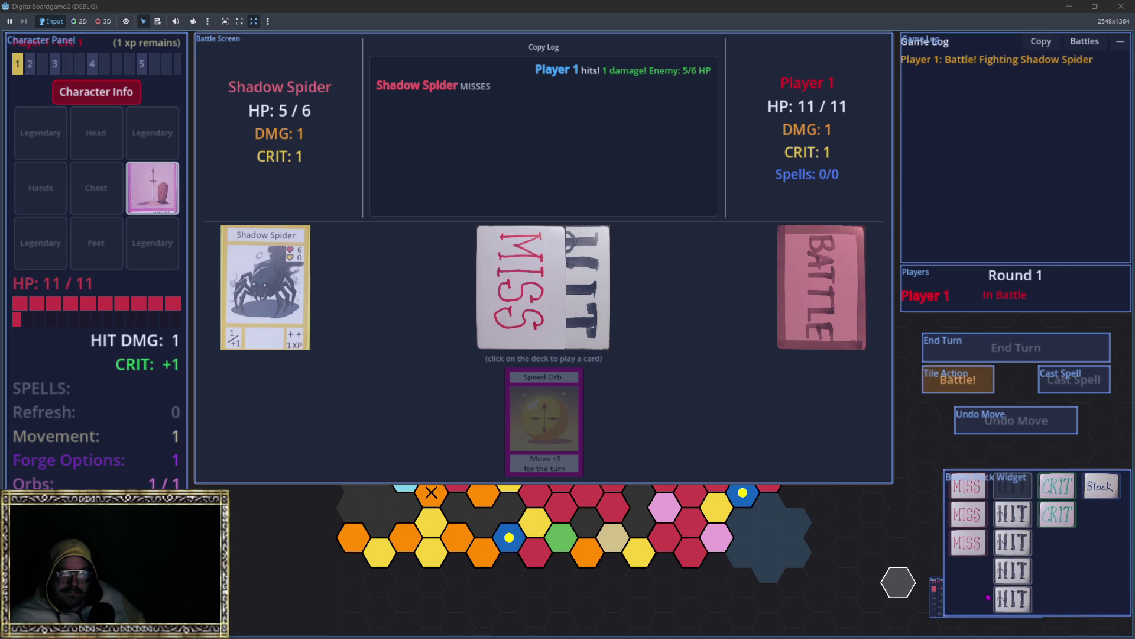
pyautogui.moveTo(981, 586); pyautogui.dragTo(971, 583)
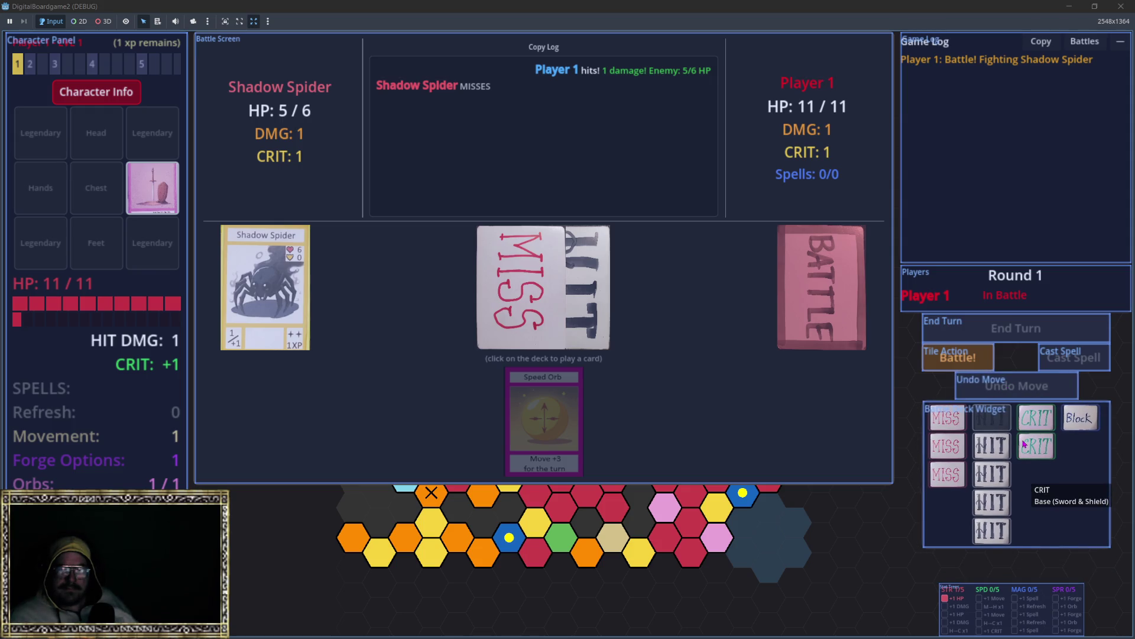
pyautogui.moveTo(1027, 611)
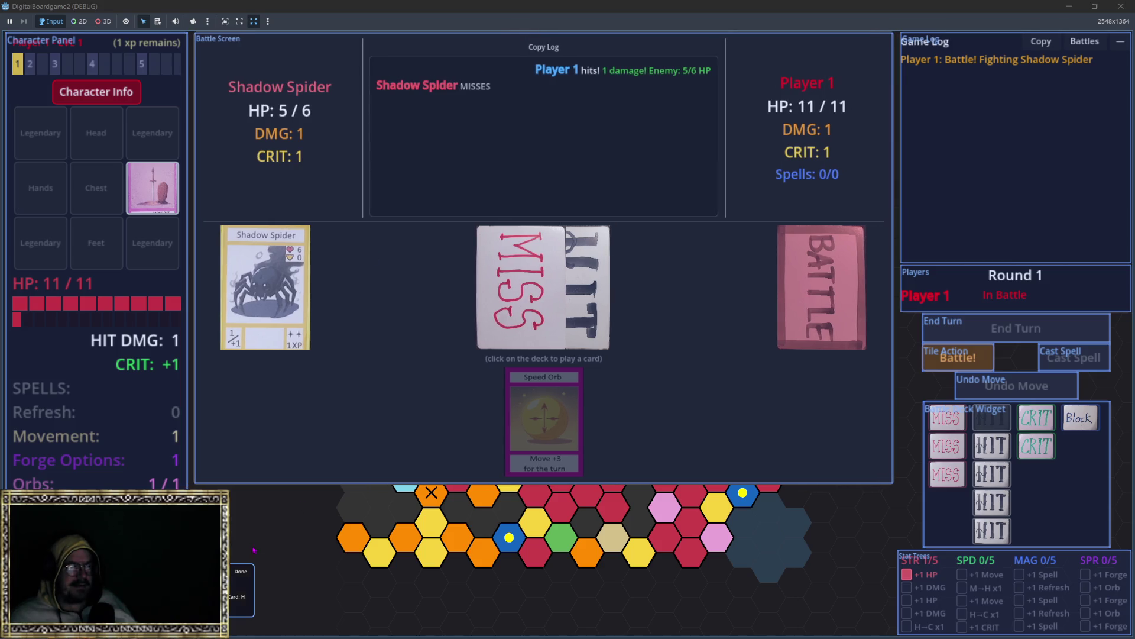
# Move the HUD layout toolbar below the board and scale it up for readability.
pyautogui.moveTo(197, 598); pyautogui.dragTo(385, 550)
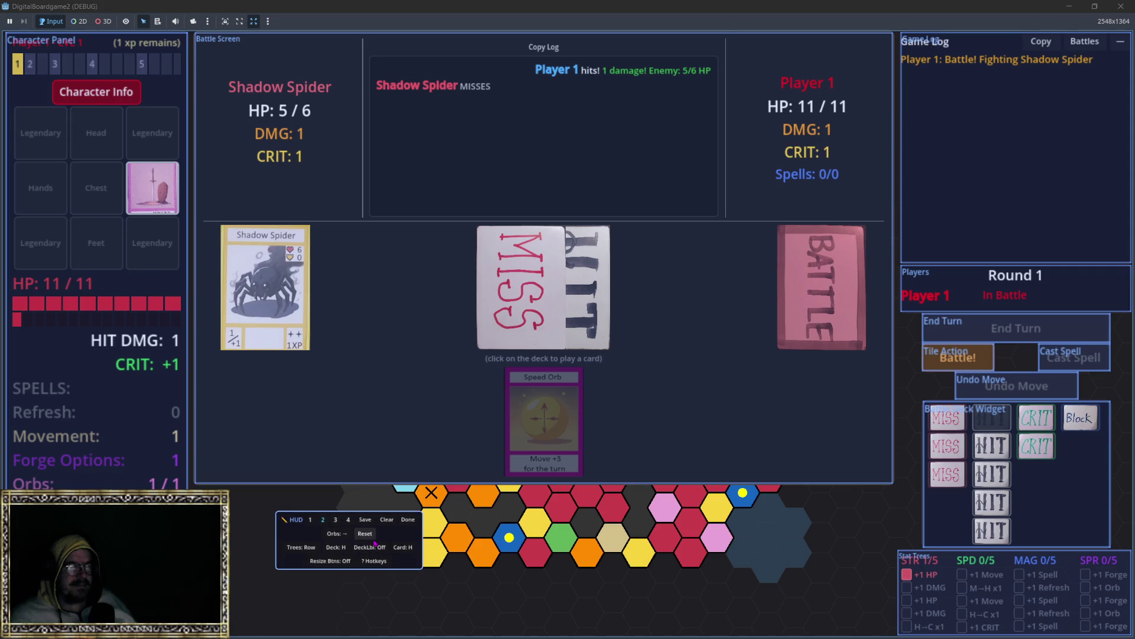
pyautogui.scroll(5, 385, 550)
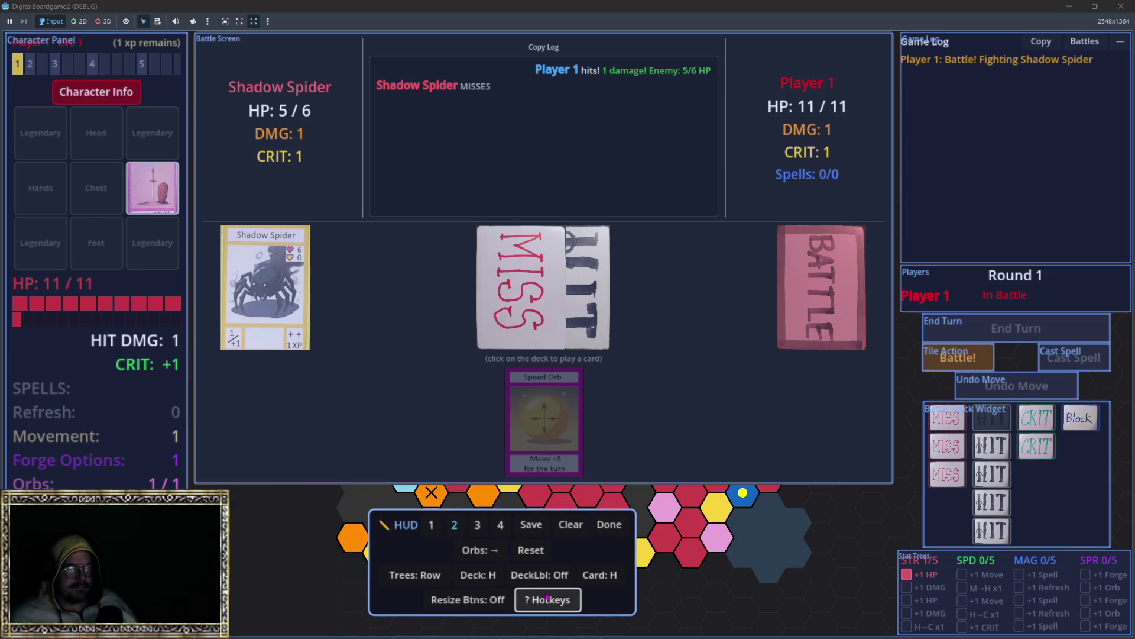
# Save the HUD layout, finish editing, quit the battle to the main menu, and start a new game.
pyautogui.click(545, 526)
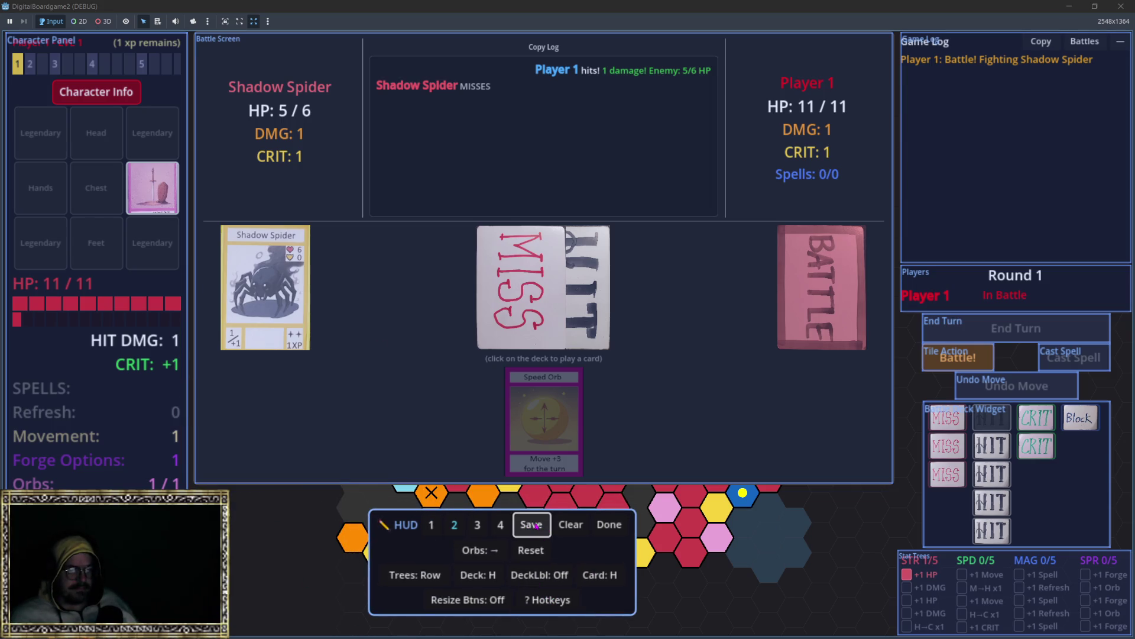
pyautogui.click(610, 526)
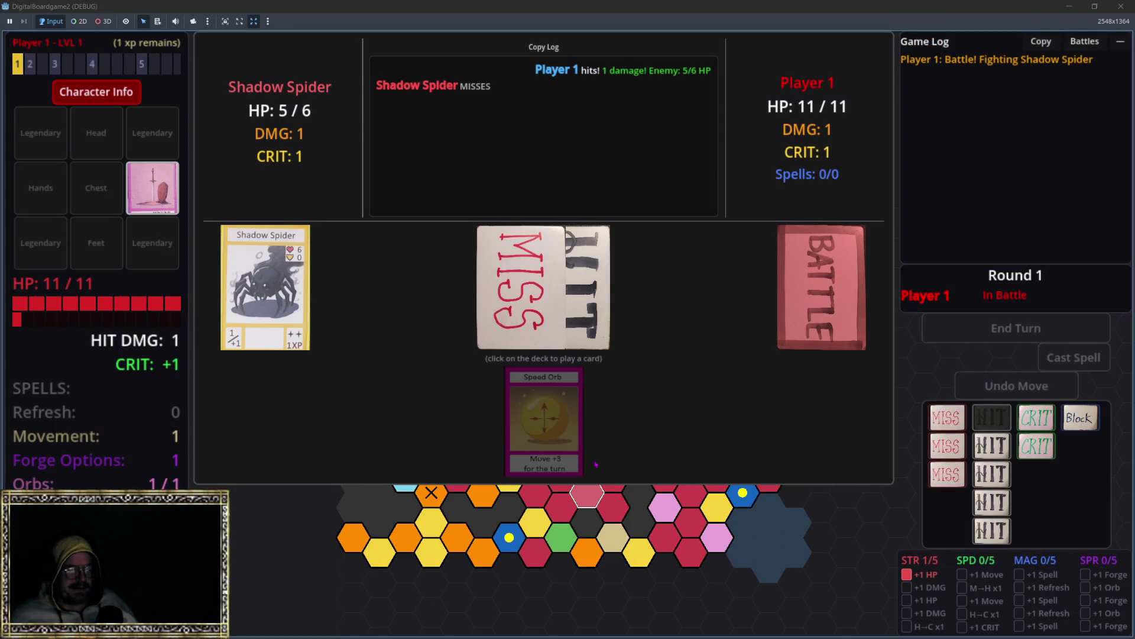
pyautogui.press('Escape')
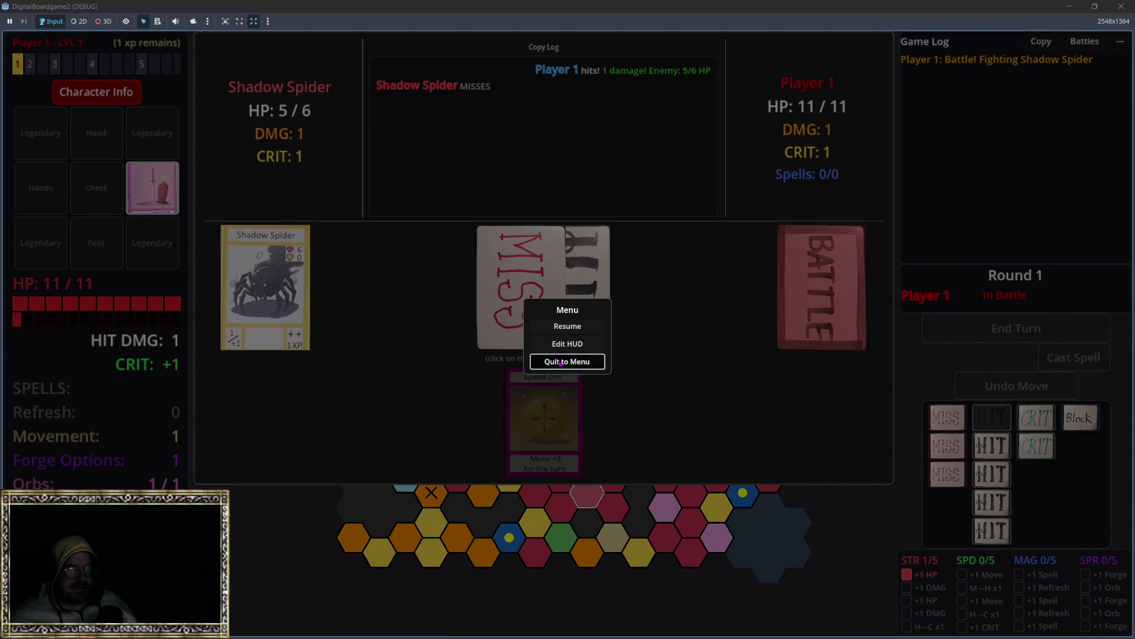
pyautogui.click(568, 361)
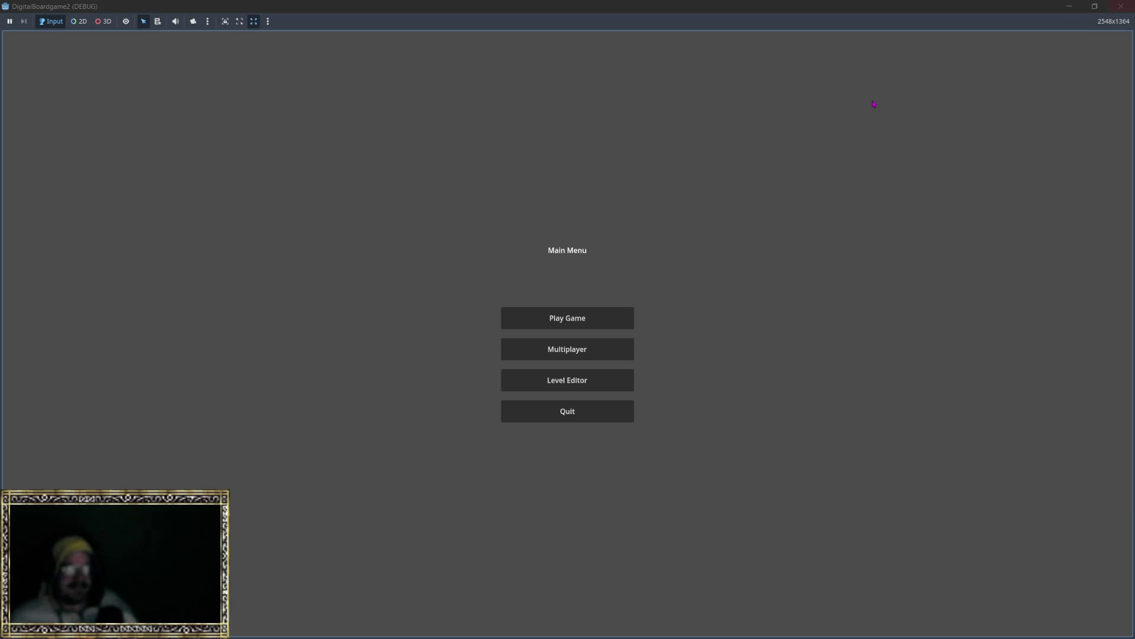
pyautogui.click(559, 324)
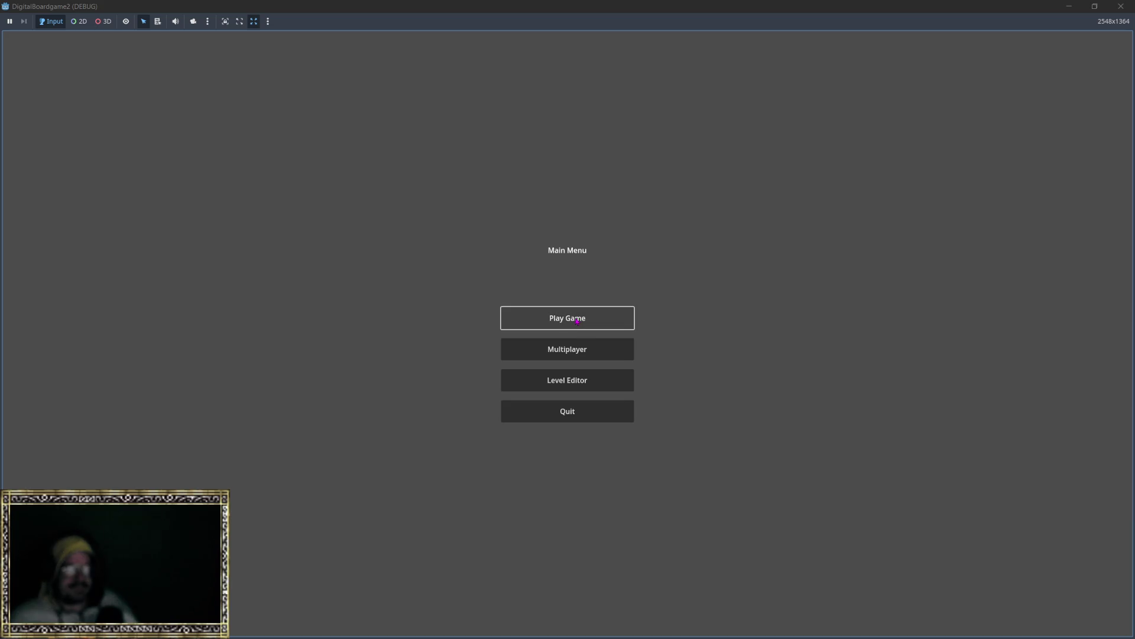
# Detach and maximize the game window, start a new game, and edit the HUD on layout profile 2.
pyautogui.click(605, 418)
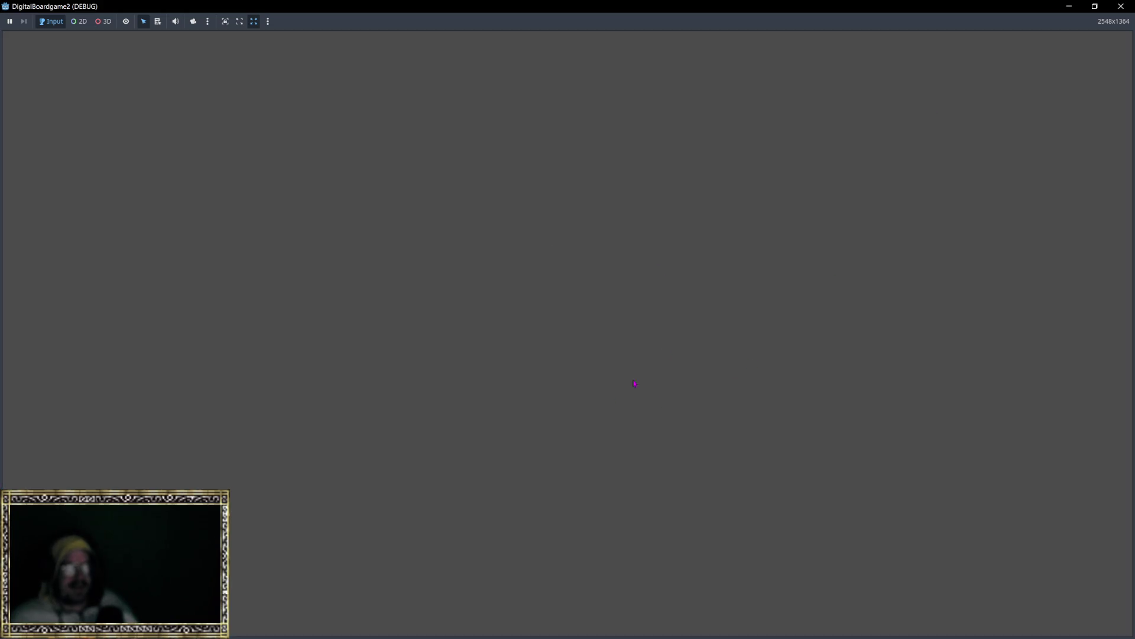
pyautogui.click(1121, 6)
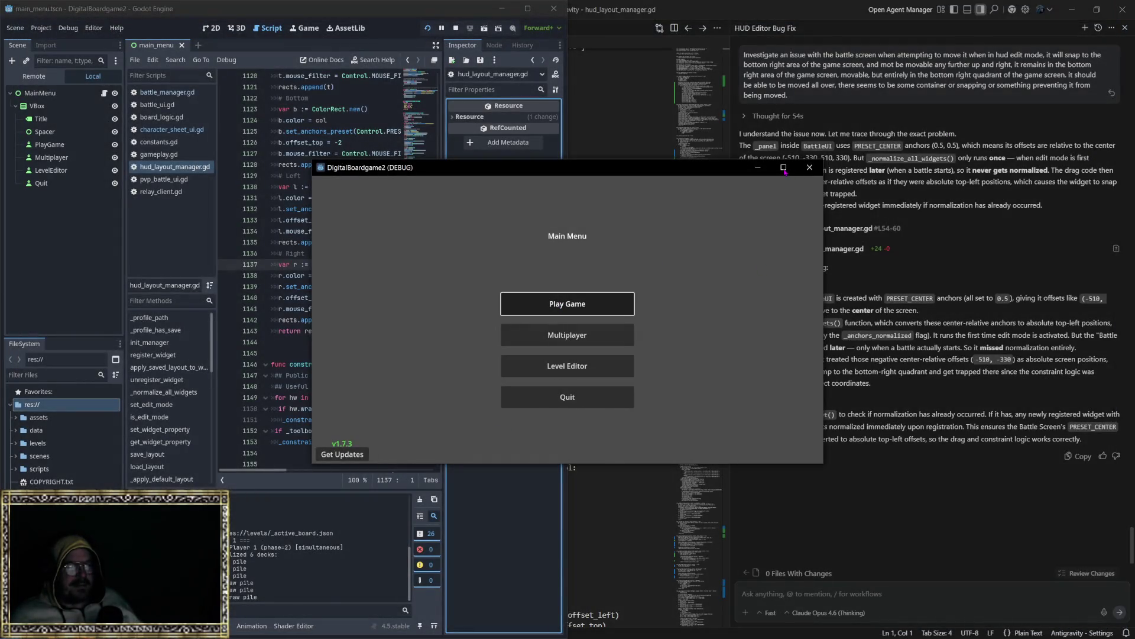
pyautogui.click(560, 305)
pyautogui.click(783, 167)
pyautogui.press('Escape')
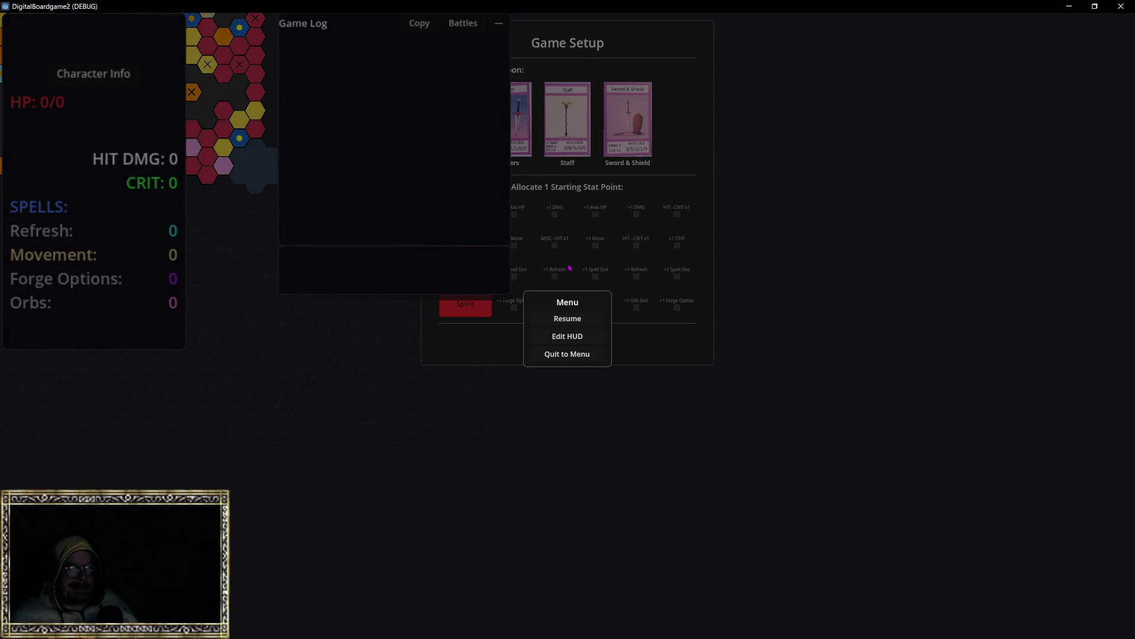
pyautogui.click(567, 337)
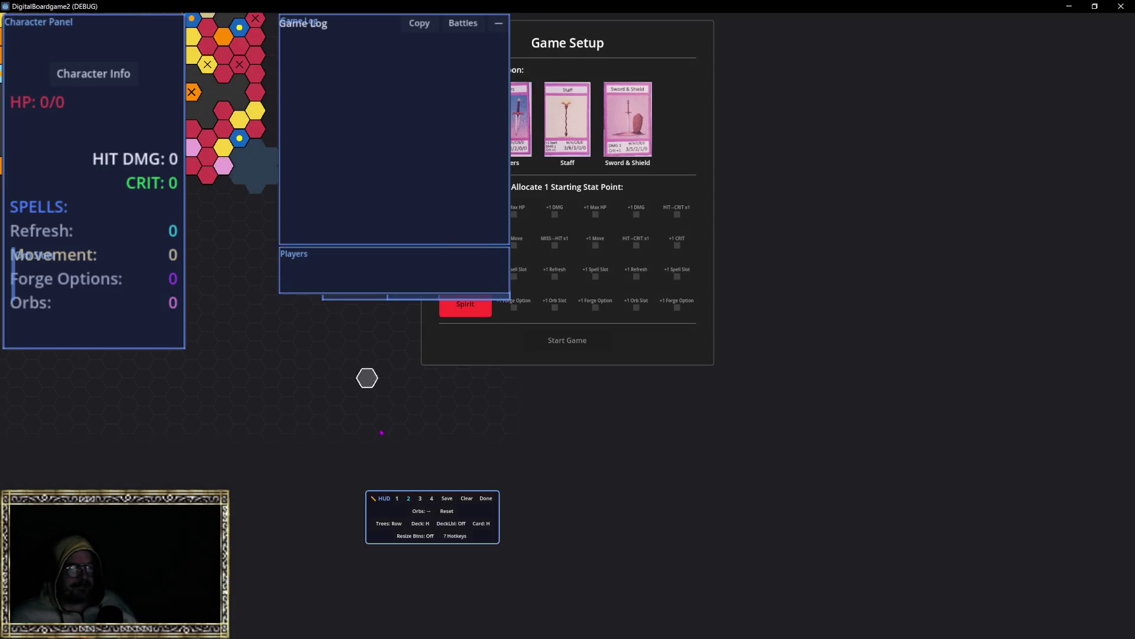
pyautogui.click(408, 498)
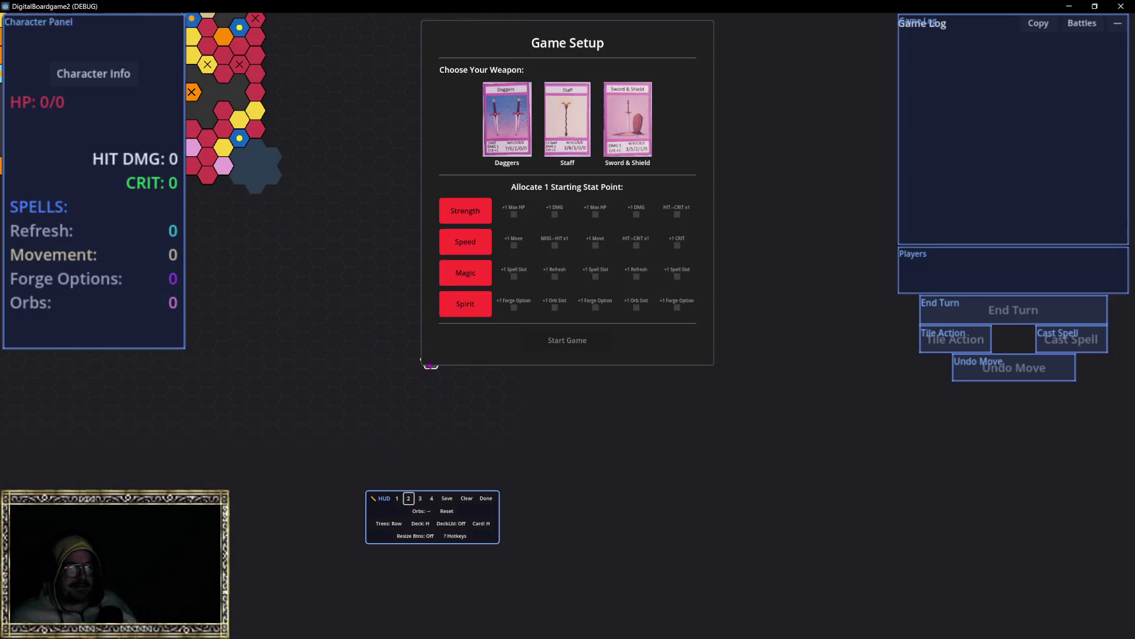
# Start a game with the Staff and +1 Move, then return to Antigravity.
pyautogui.click(566, 118)
pyautogui.click(514, 245)
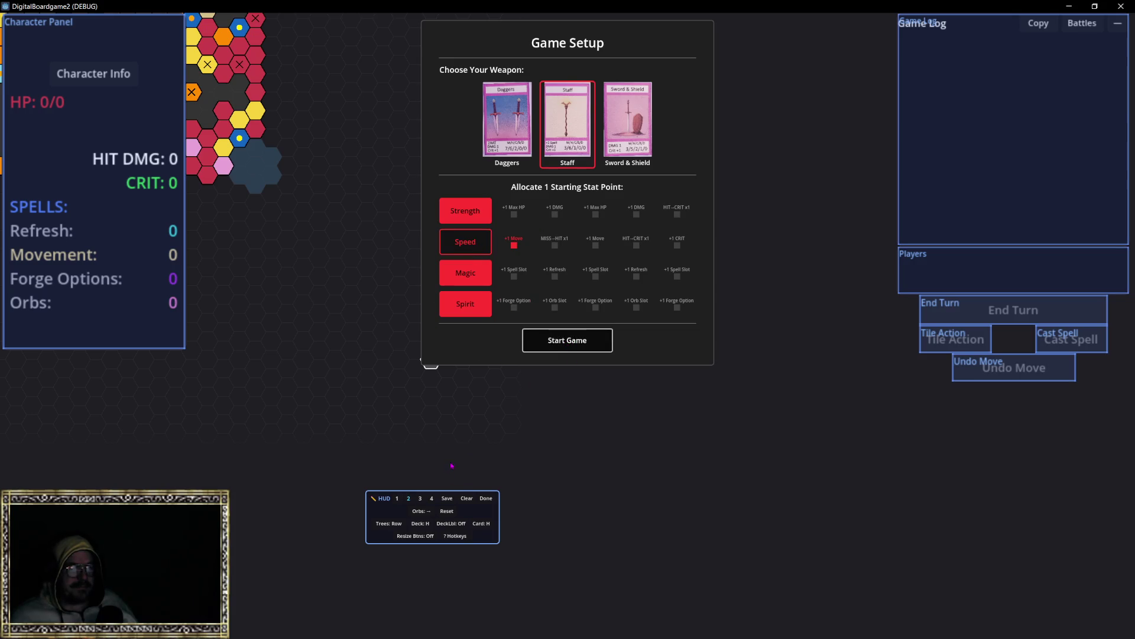
pyautogui.press('Return')
pyautogui.click(408, 500)
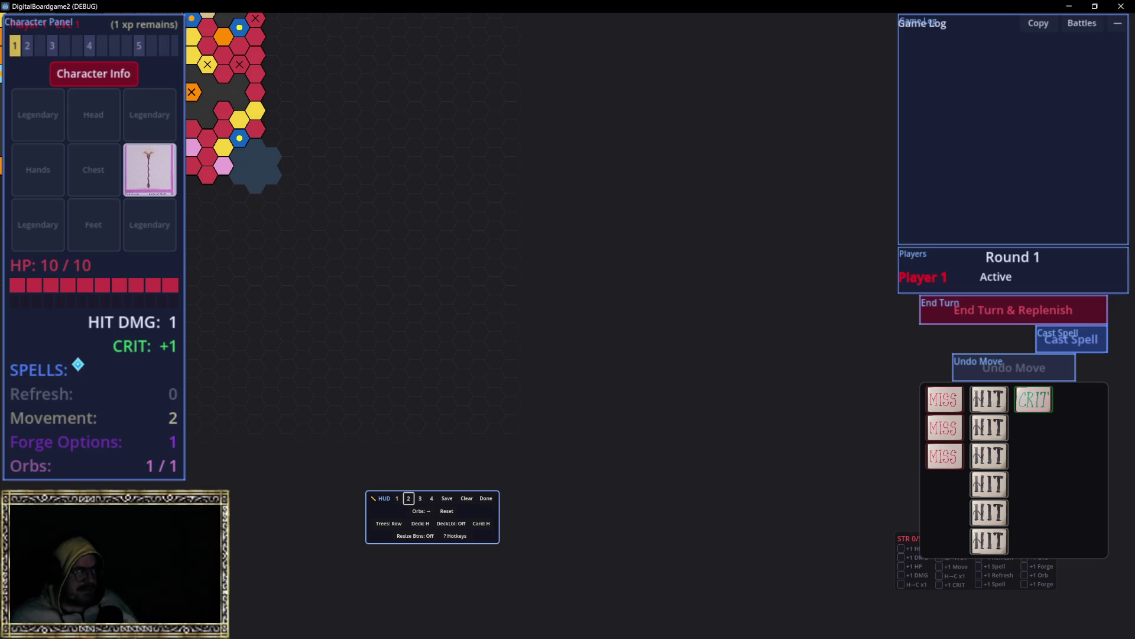
pyautogui.hotkey('alt', 'Tab')
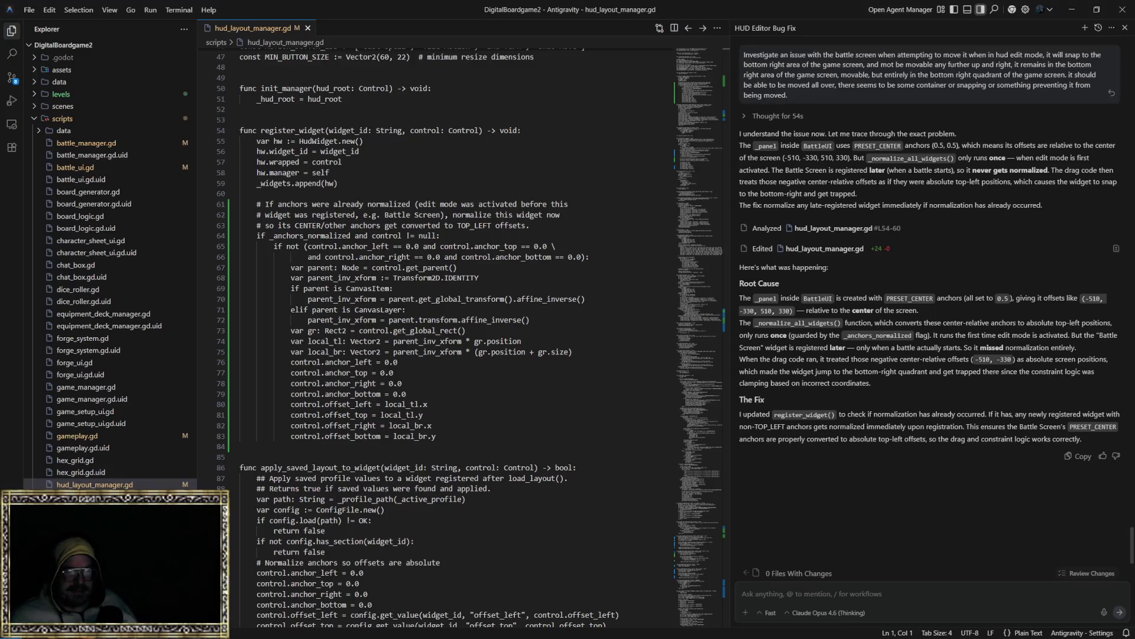
# Switch the agent to Gemini 3.1 Pro (High) and report the stats tree widget not saving opacity or size.
pyautogui.click(806, 613)
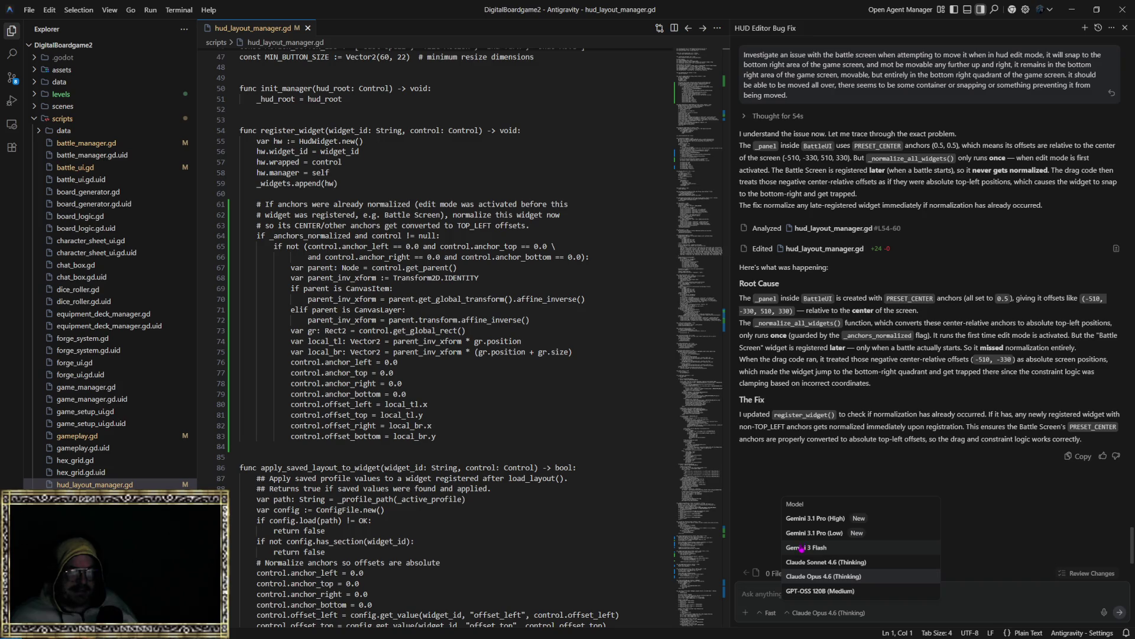
pyautogui.click(805, 518)
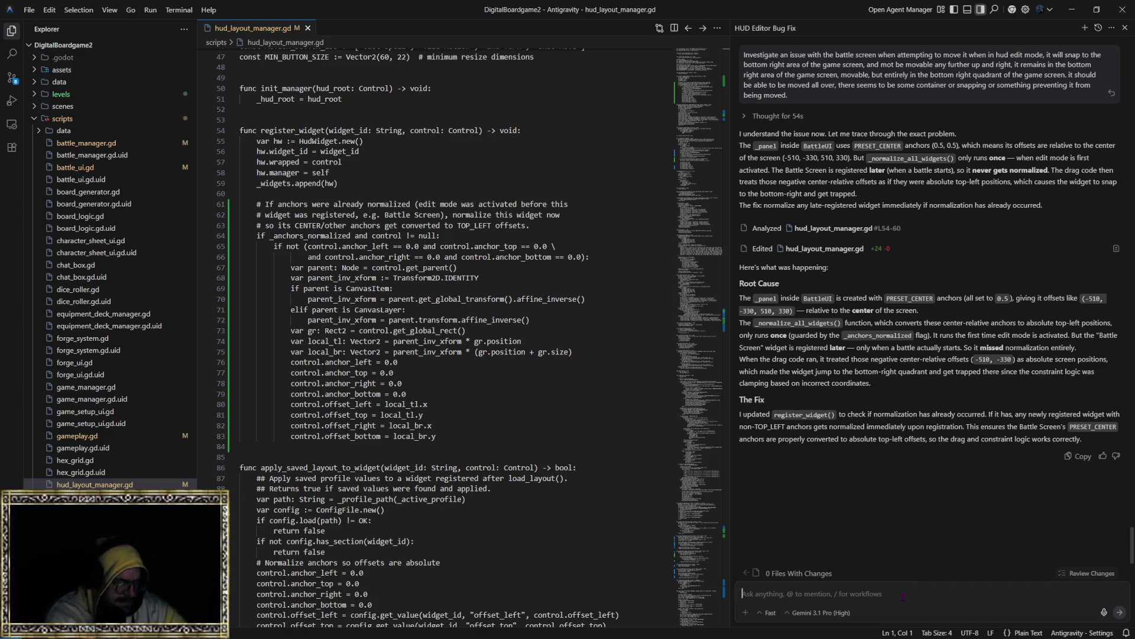
pyautogui.write('the stats tr')
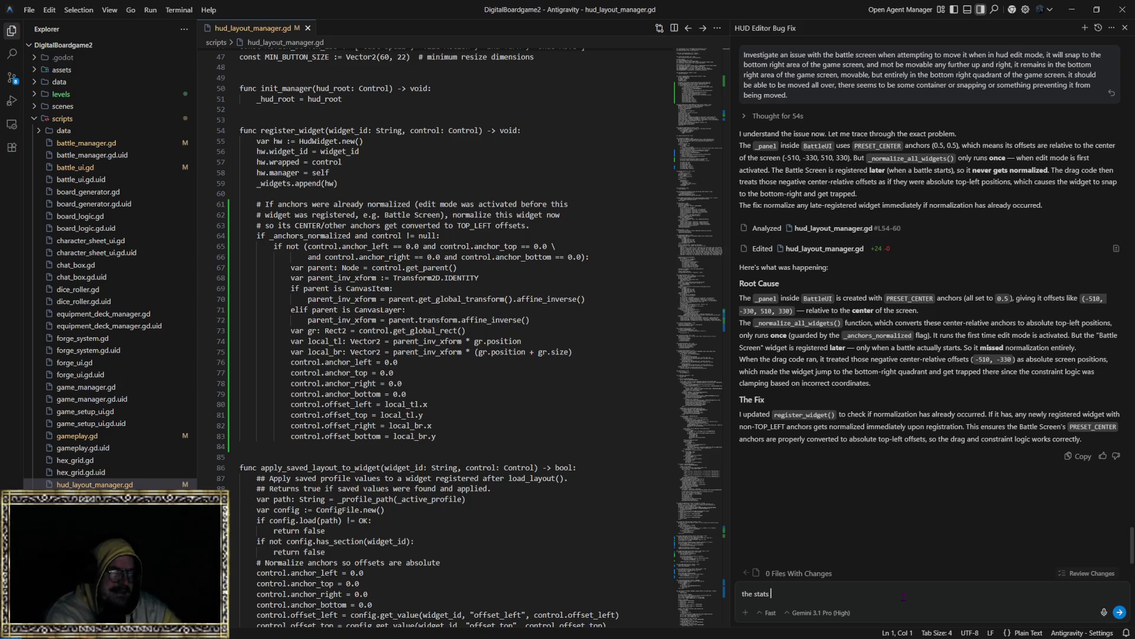
pyautogui.write('ee widget')
pyautogui.write(' that appe')
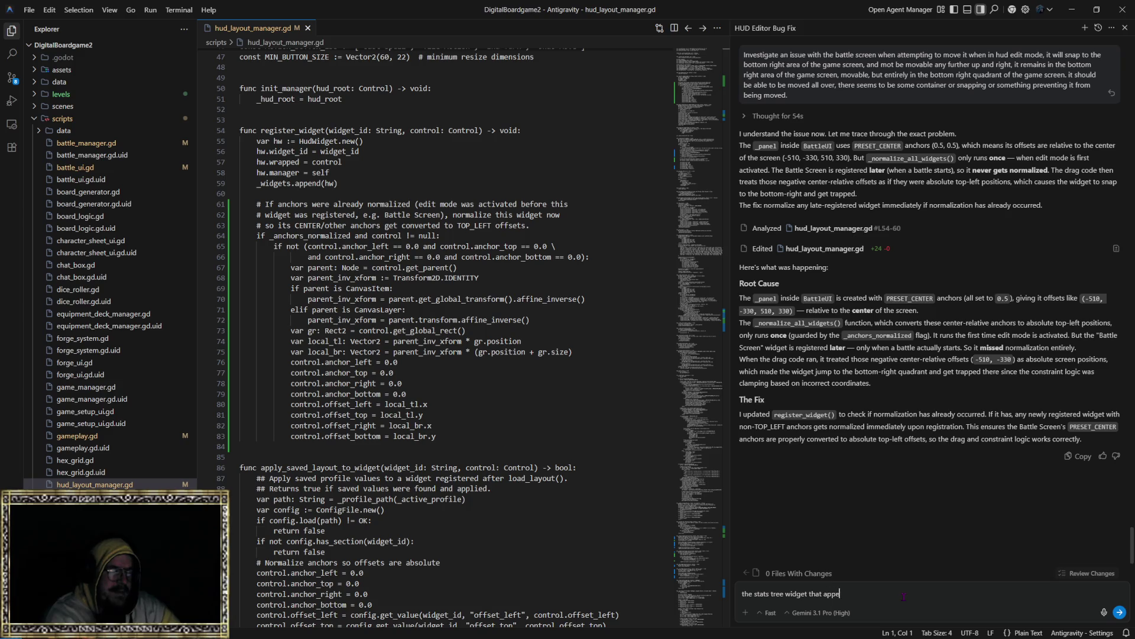
pyautogui.write('ars on the hud, ')
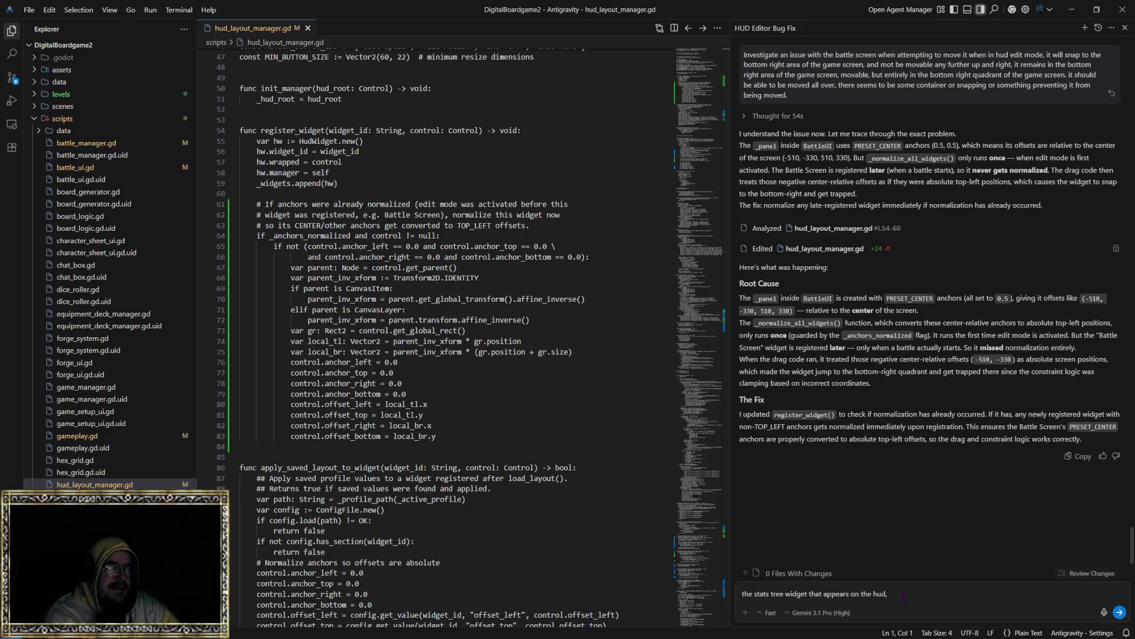
pyautogui.write('does not seem to save its ')
pyautogui.write('opacit')
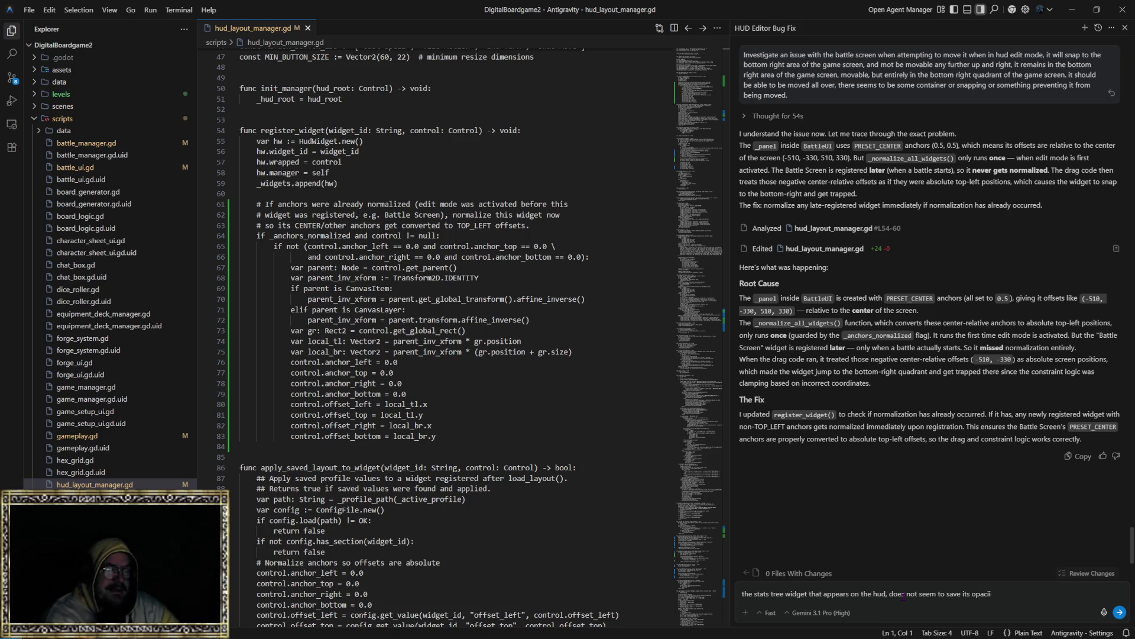
pyautogui.write('y, p')
pyautogui.press('BackSpace')
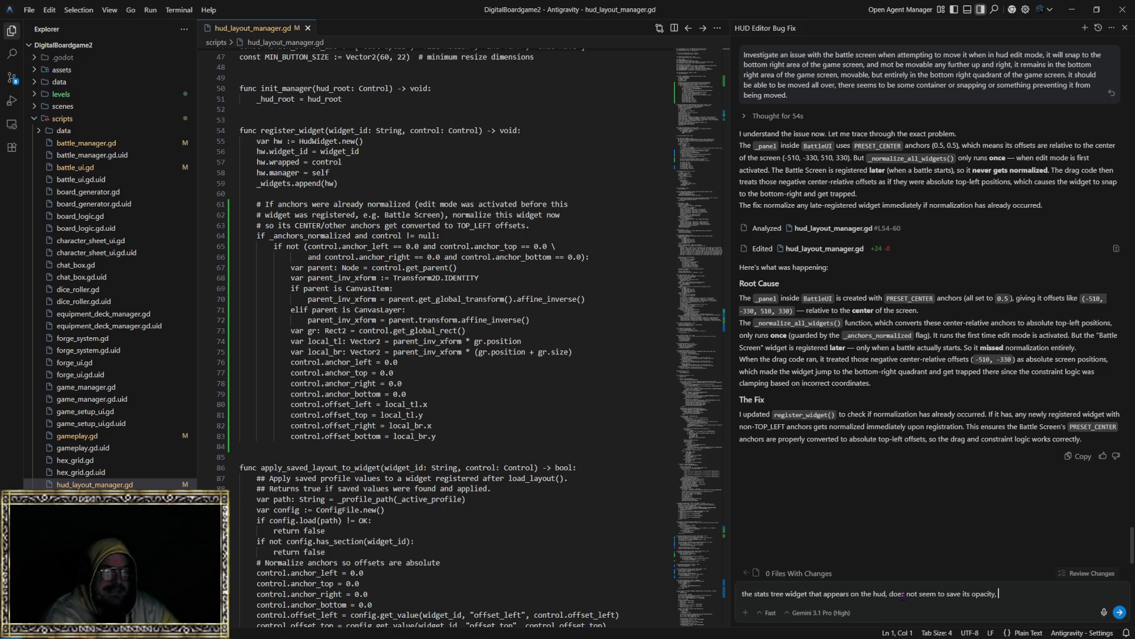
pyautogui.write('or its size.')
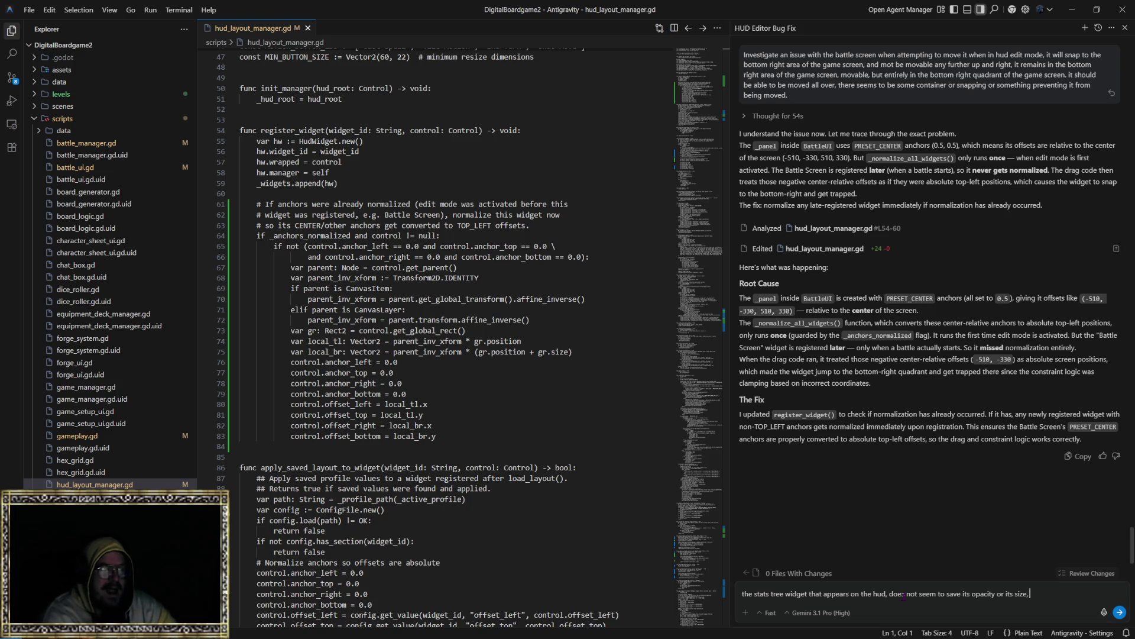
pyautogui.press('BackSpace')
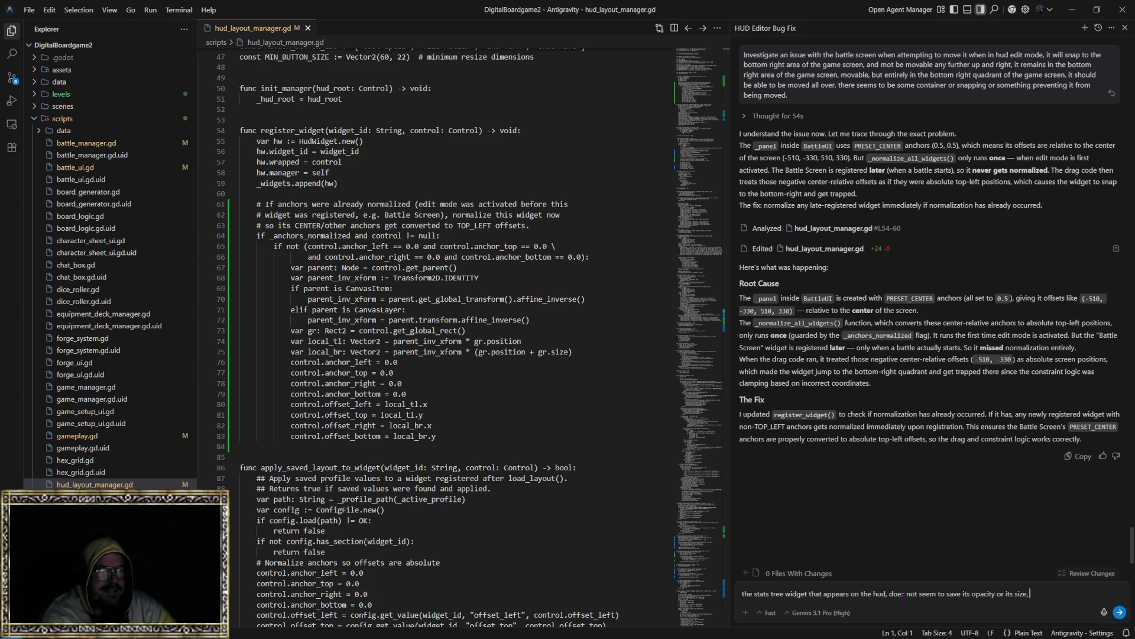
pyautogui.write(',')
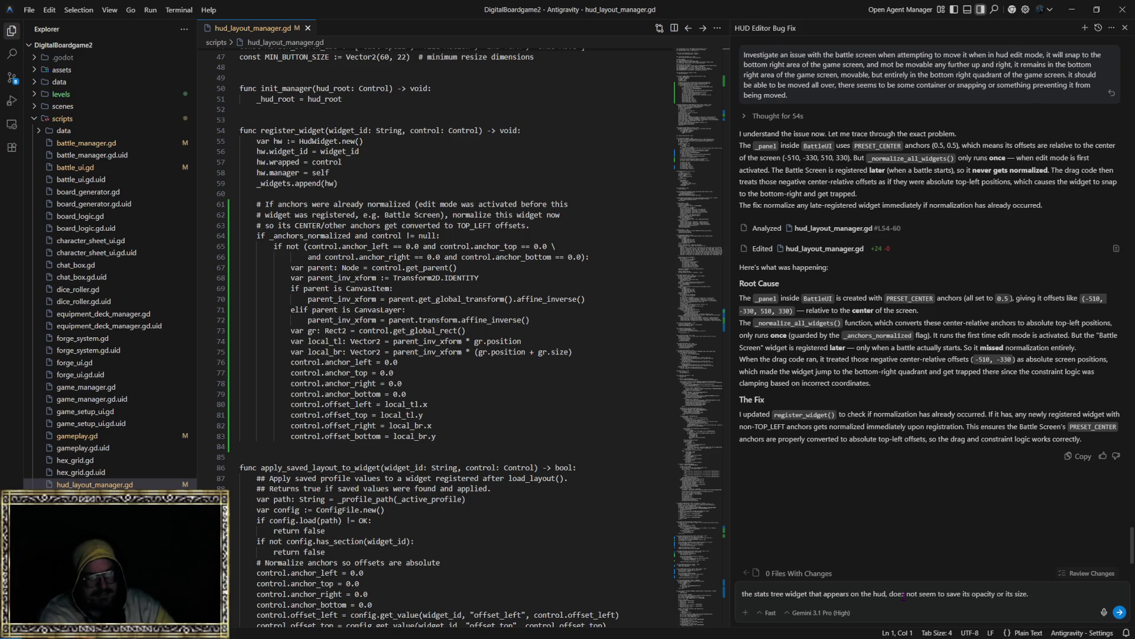
pyautogui.press('Return')
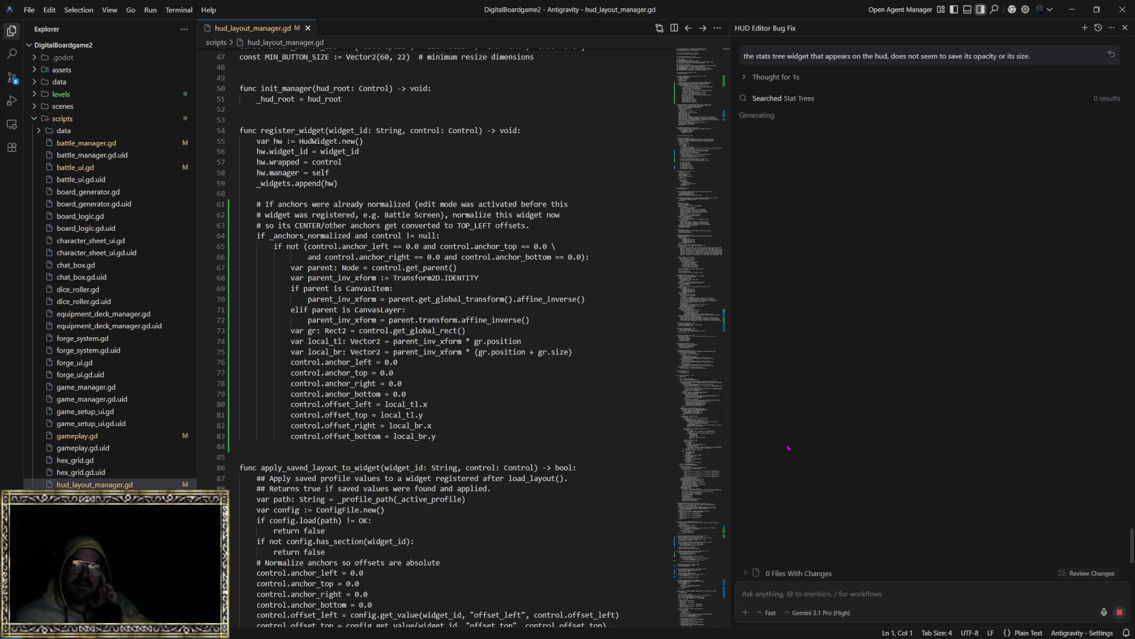
# Bring up the Notepad bug notes while the agent works on the report.
pyautogui.hotkey('alt', 'Tab')
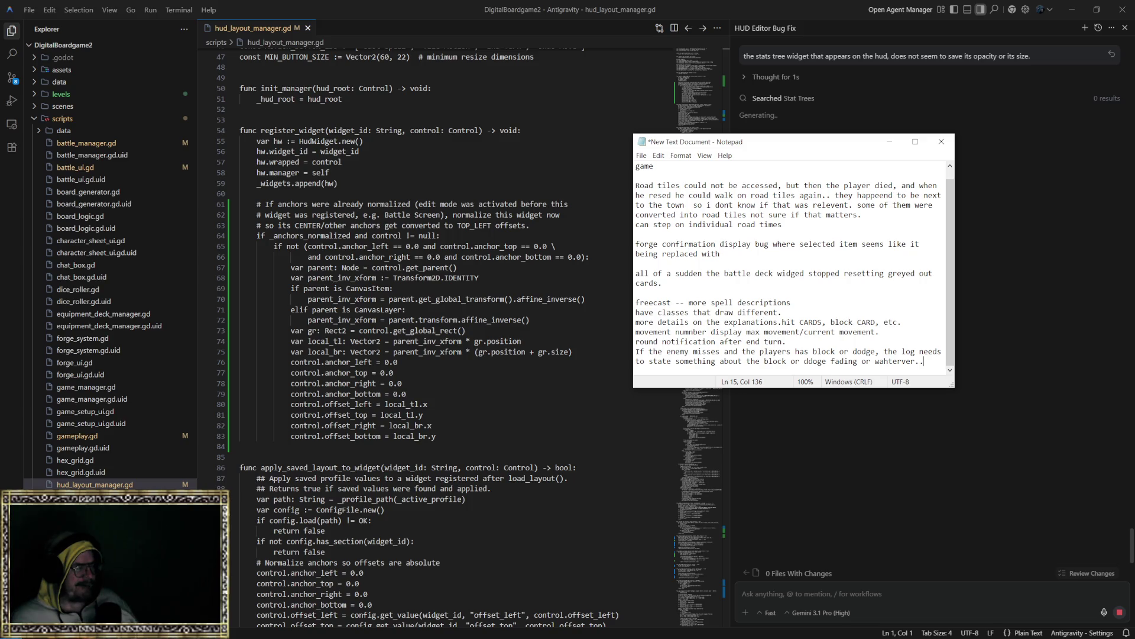
# Bring Windsurf's Documentation.md forward on the right and the Godot editor into the left half.
pyautogui.hotkey('alt', 'Tab')
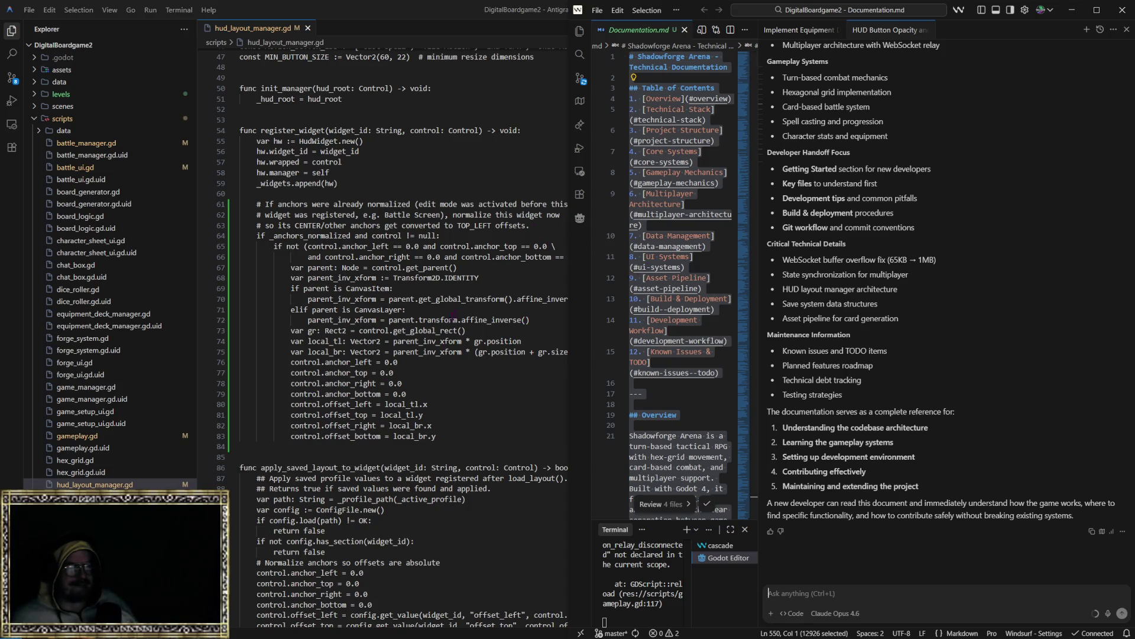
pyautogui.hotkey('alt', 'Tab')
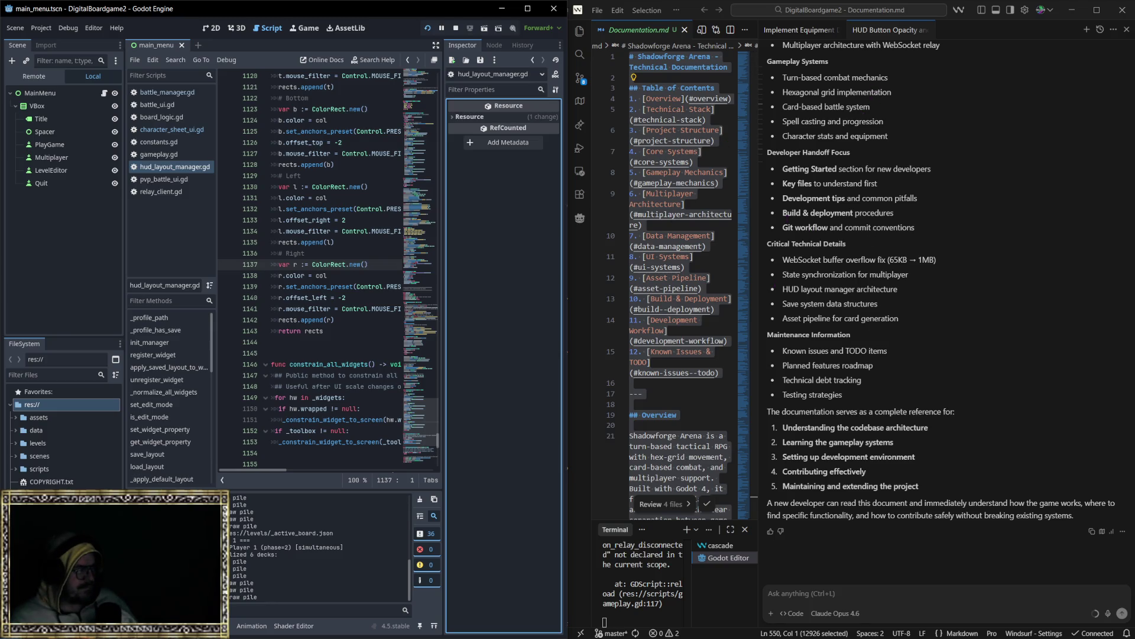
# Return to Antigravity and retry the agent's stats-tree opacity and size fix after the server error.
pyautogui.hotkey('alt', 'Tab')
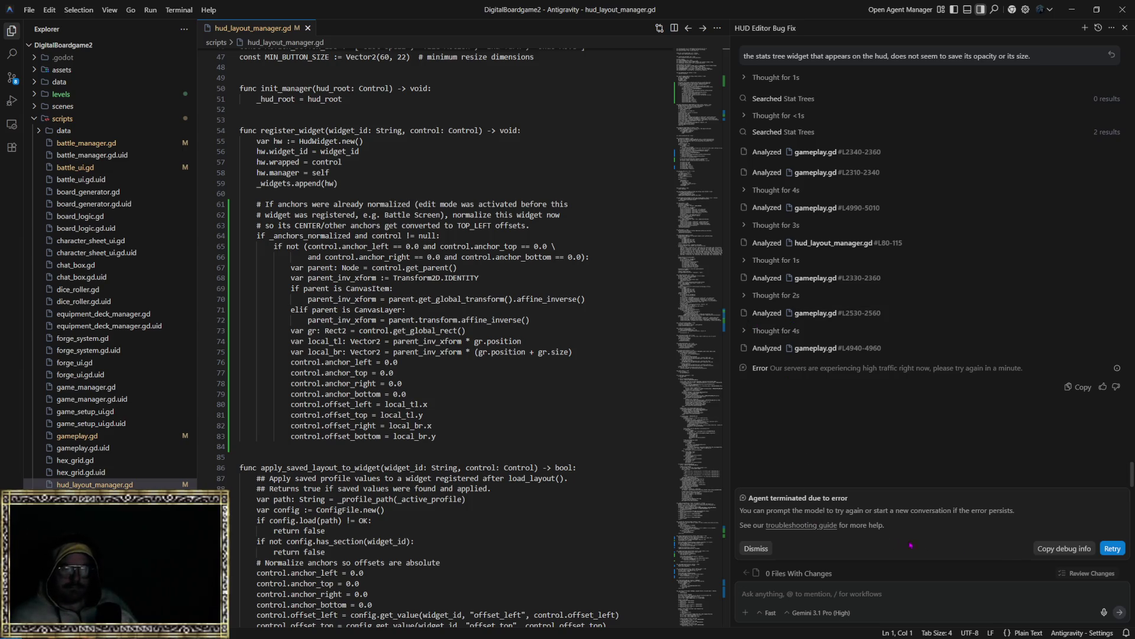
pyautogui.click(1112, 549)
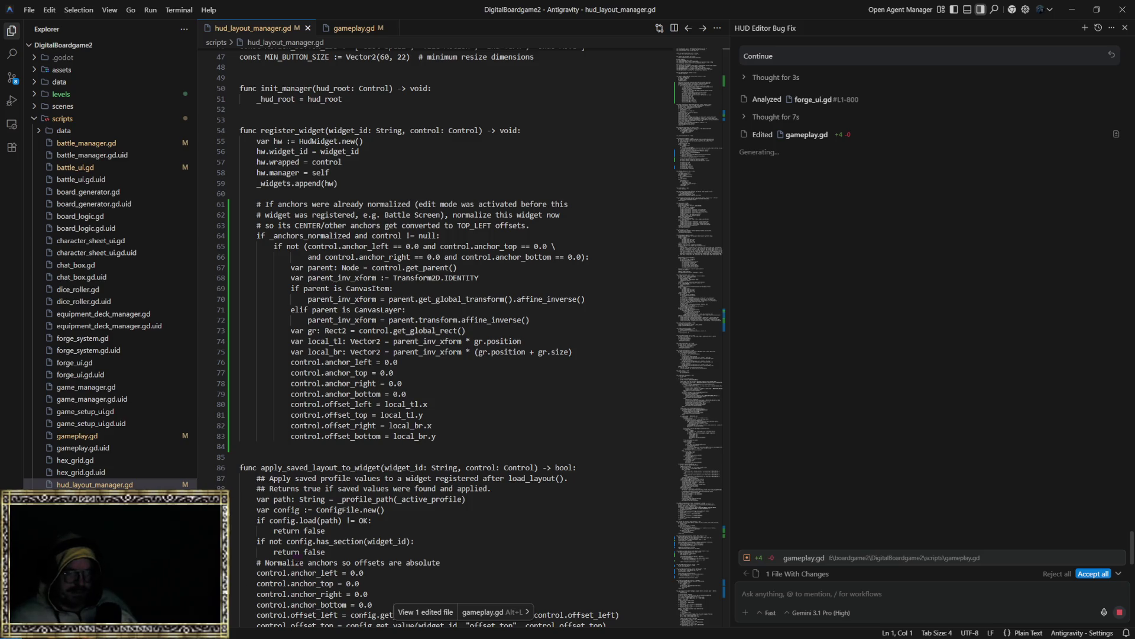
# Accept the agent's 4-line gameplay.gd edit.
pyautogui.click(1084, 573)
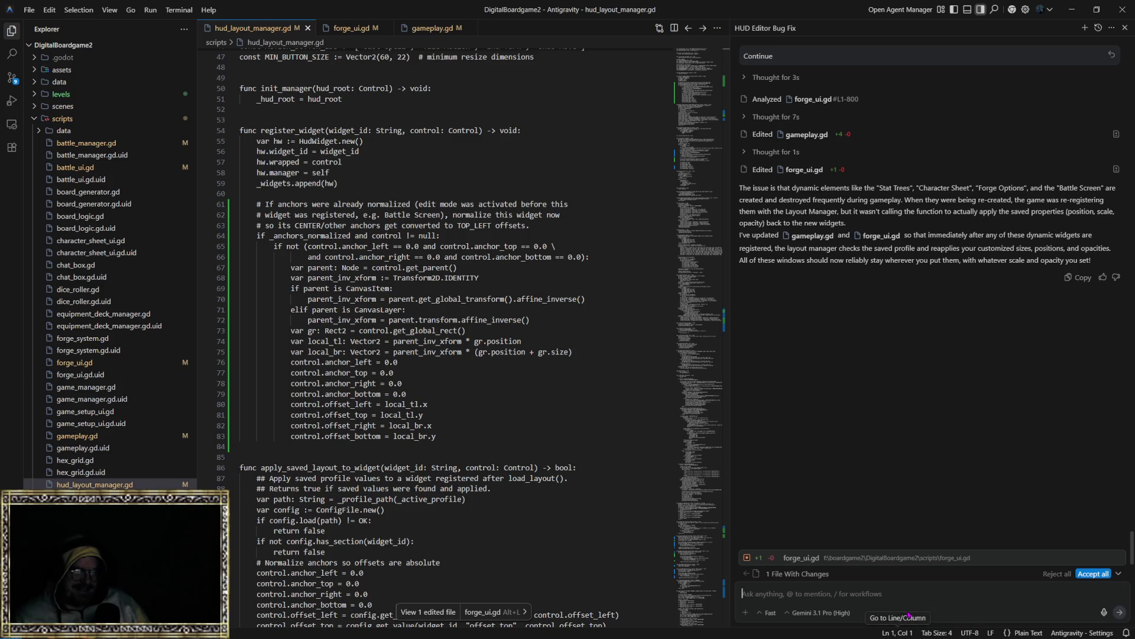
# Accept the agent's one-line forge_ui.gd edit so nothing remains pending review.
pyautogui.click(860, 600)
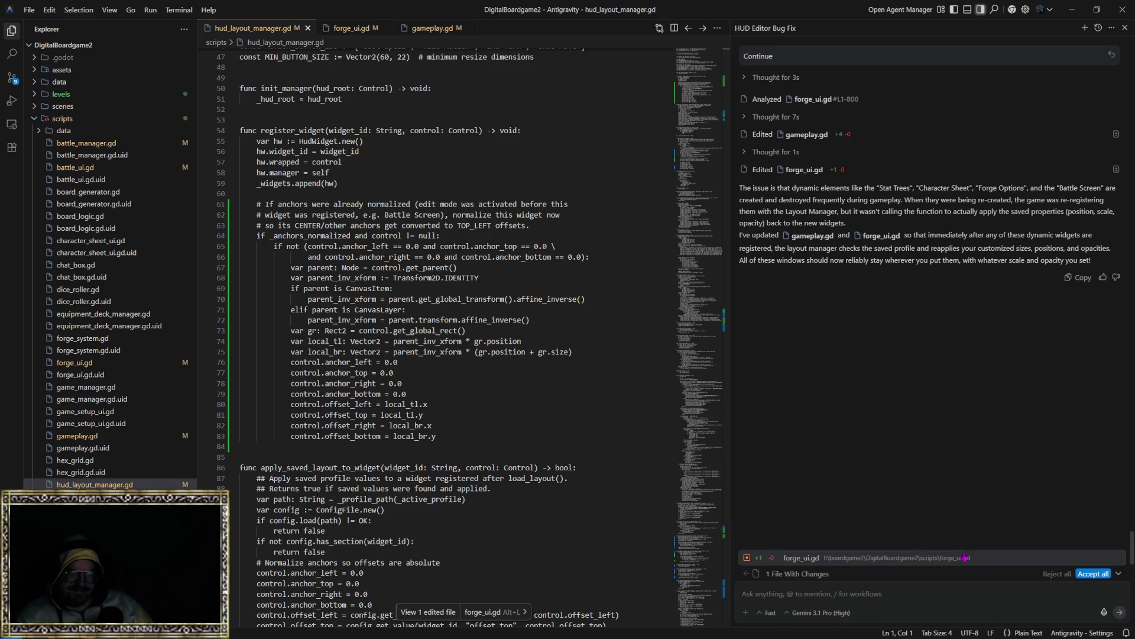
pyautogui.click(1094, 573)
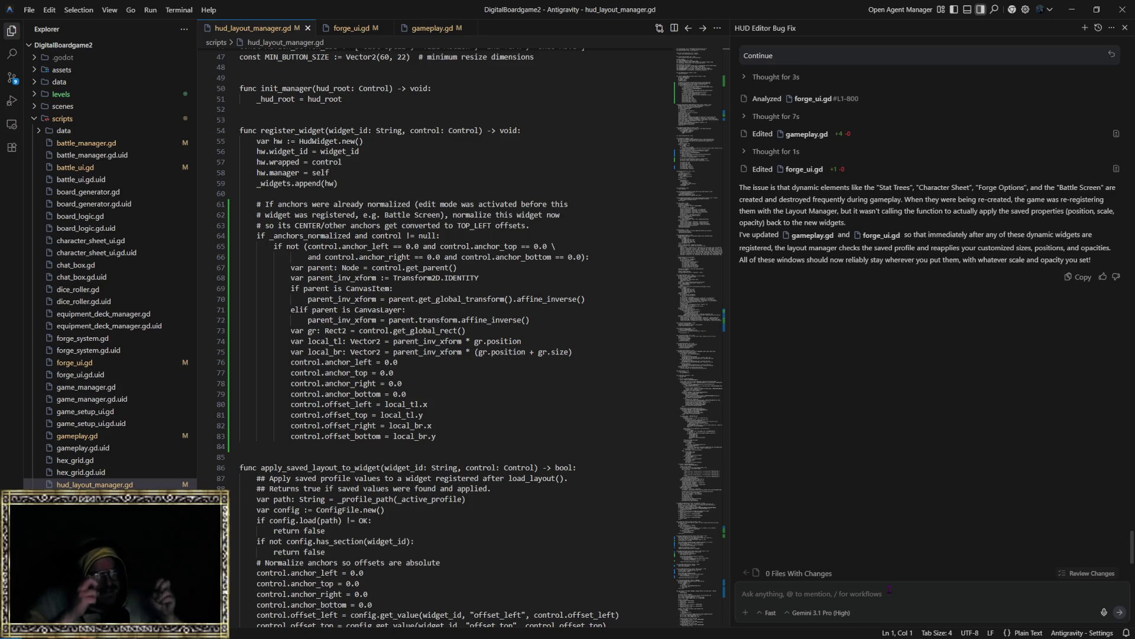
pyautogui.click(889, 589)
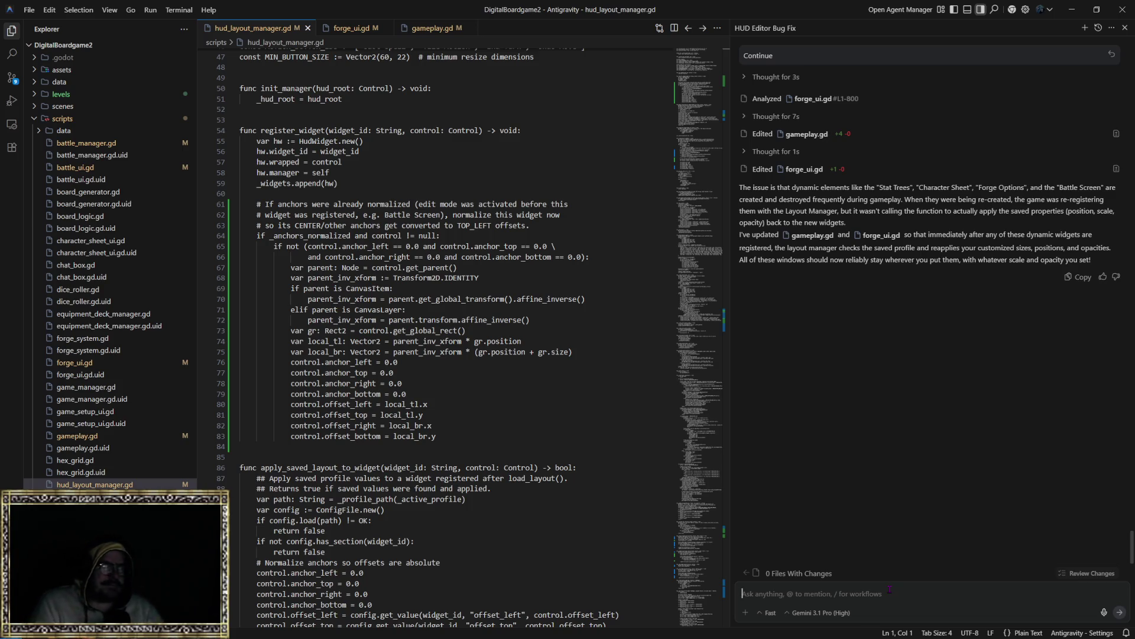
pyautogui.click(890, 589)
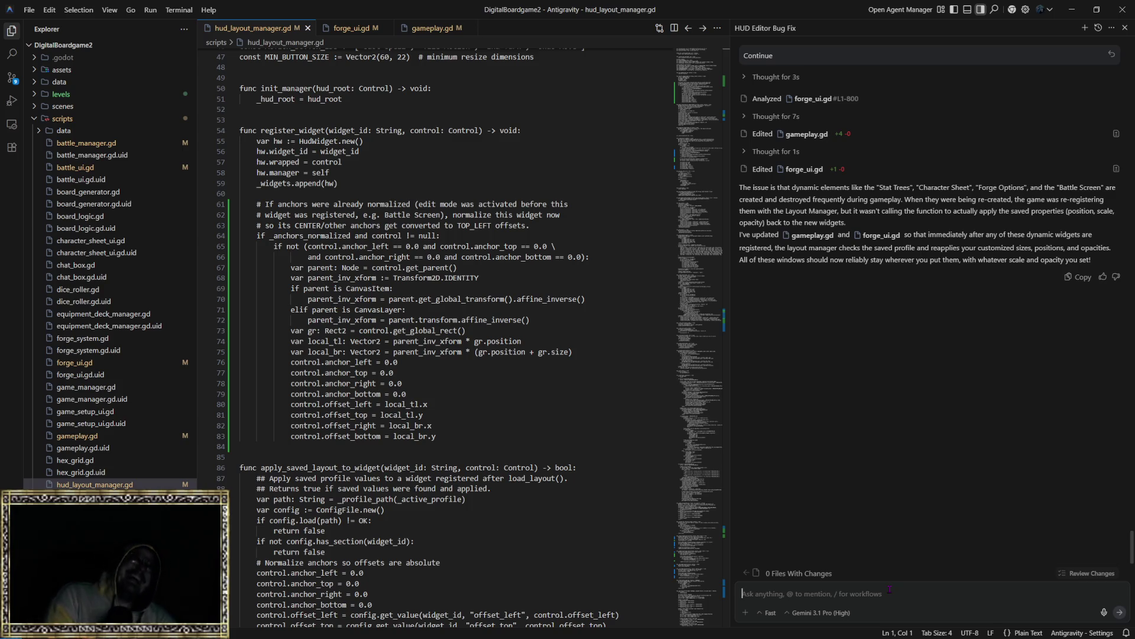
pyautogui.click(890, 589)
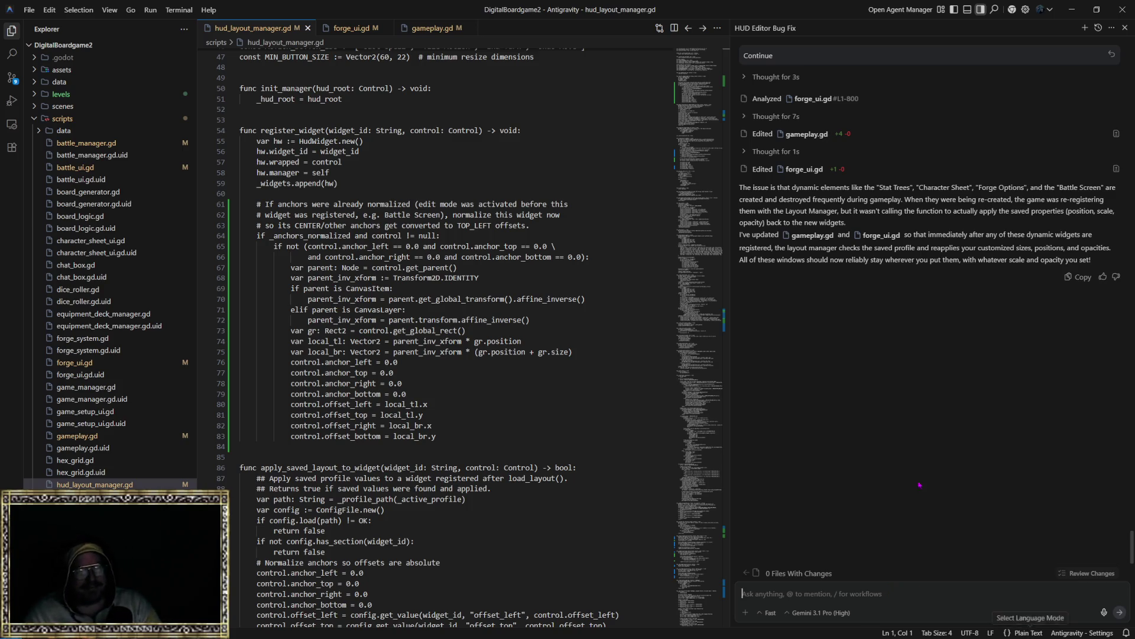
pyautogui.click(949, 588)
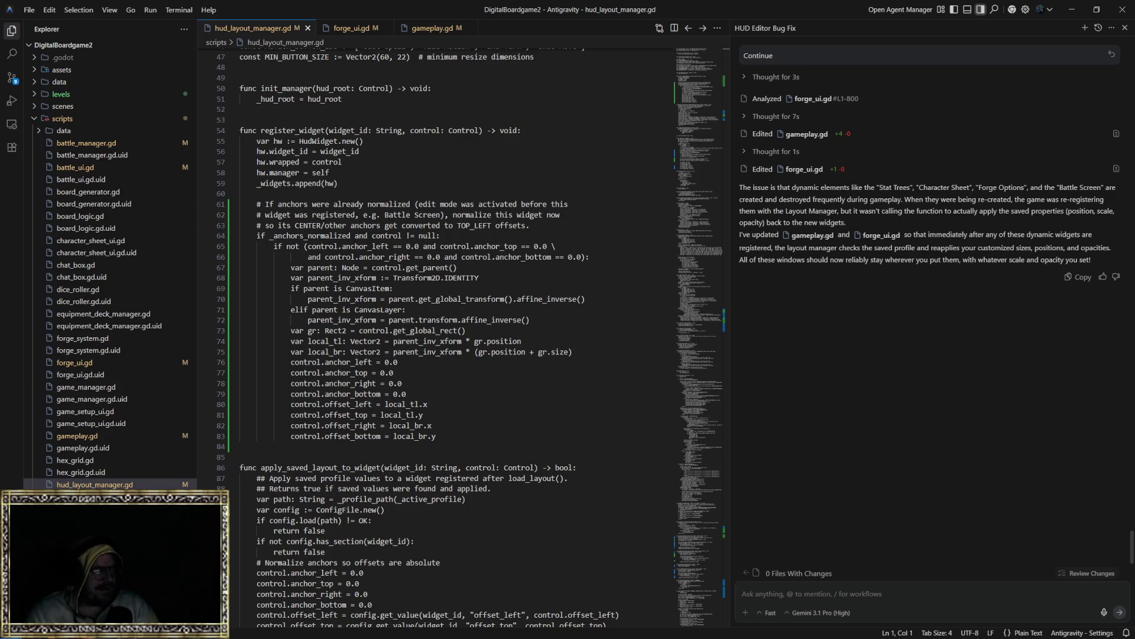
pyautogui.hotkey('alt', 'Tab')
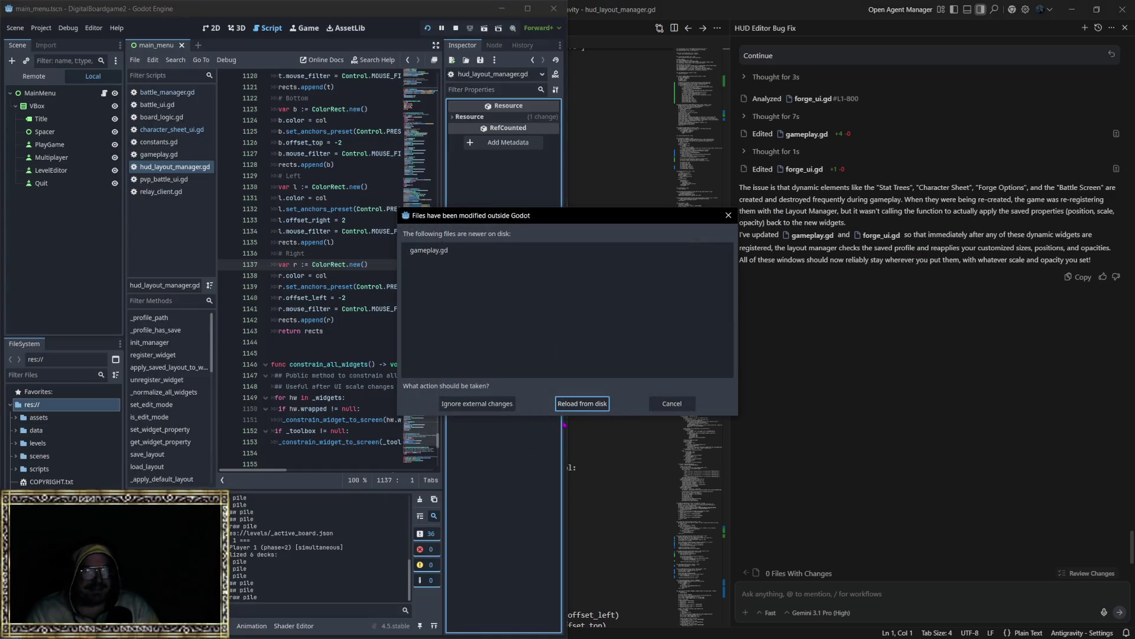
# Reload the changed gameplay.gd, run the game and start a new game with Staff and Speed +1 Move.
pyautogui.click(583, 403)
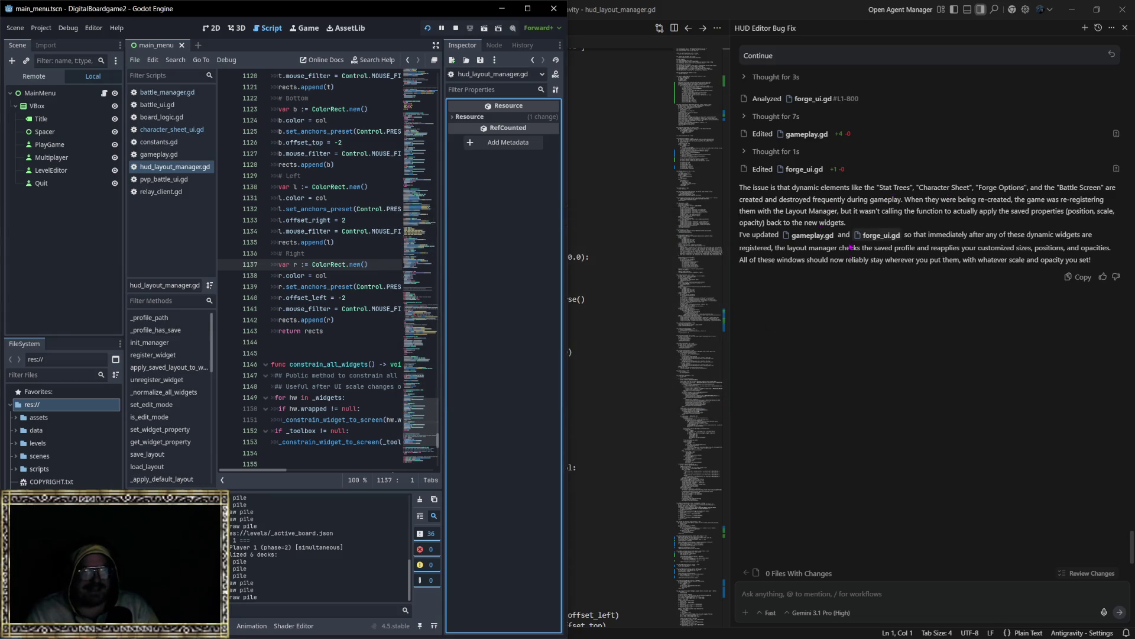
pyautogui.click(428, 28)
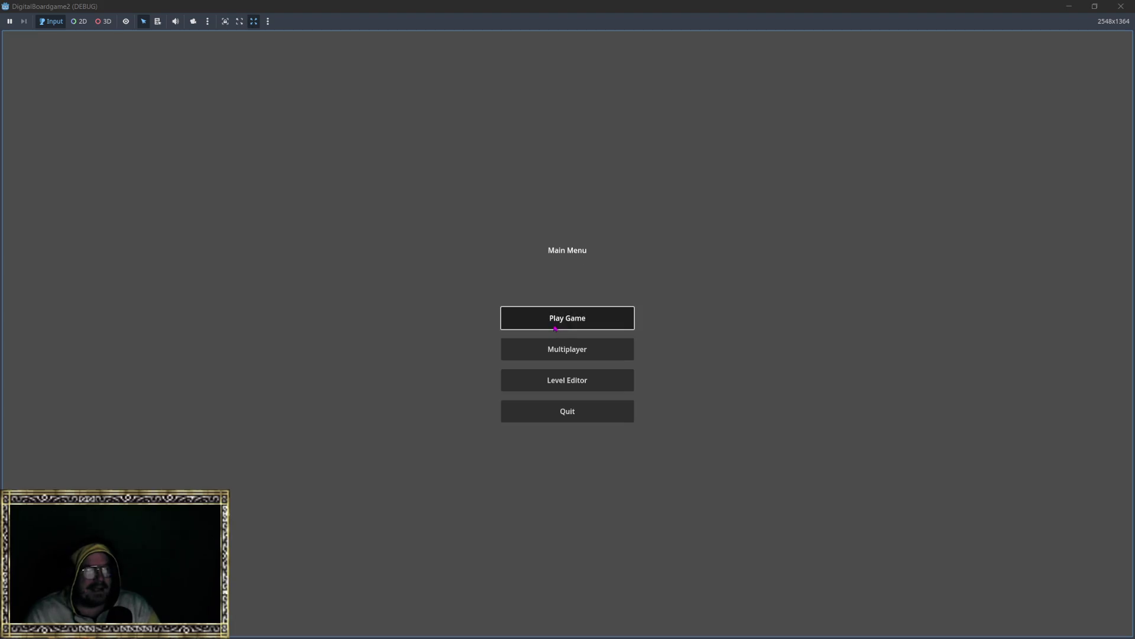
pyautogui.click(550, 313)
pyautogui.click(567, 139)
pyautogui.click(466, 265)
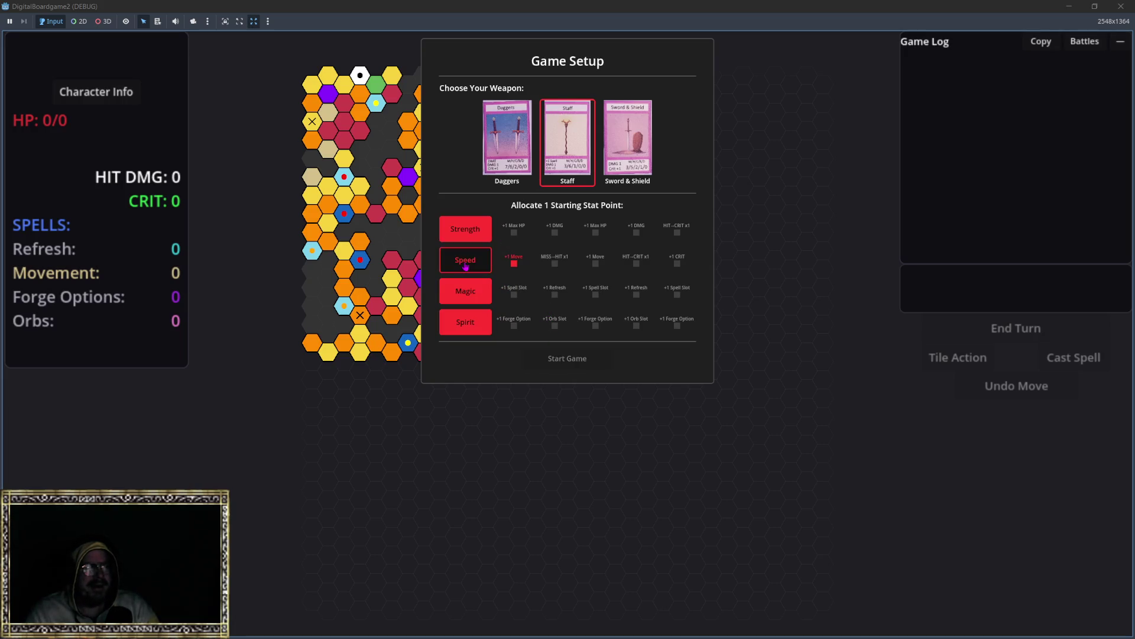
pyautogui.click(546, 362)
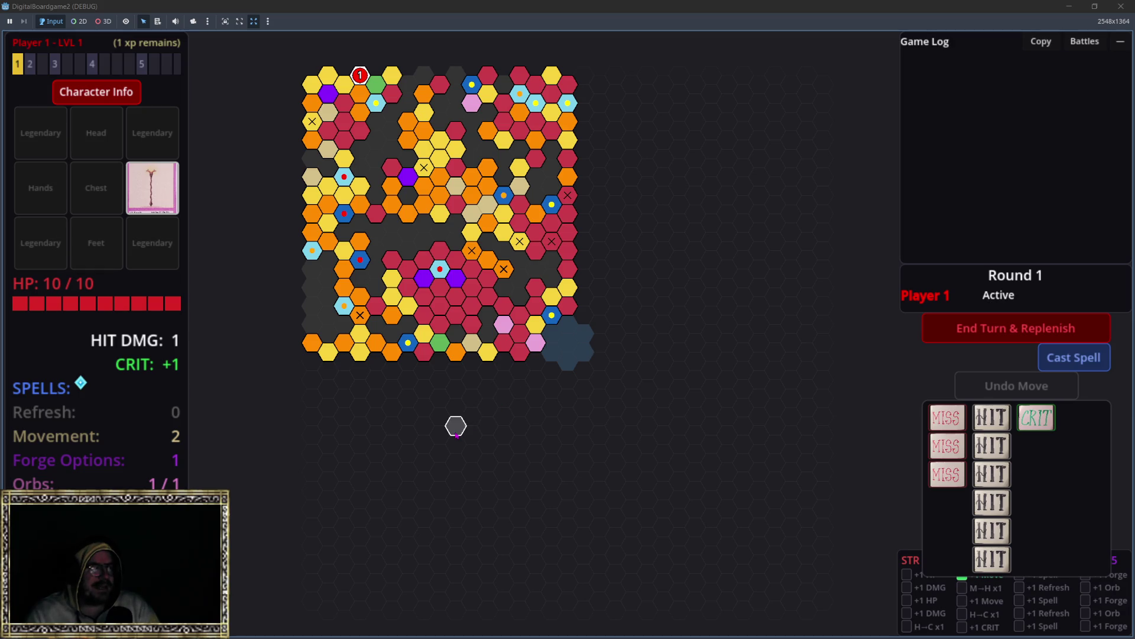
# Enter HUD edit mode, enlarge the editor panel and shrink the stat tree panel into the bottom-right corner.
pyautogui.press('Escape')
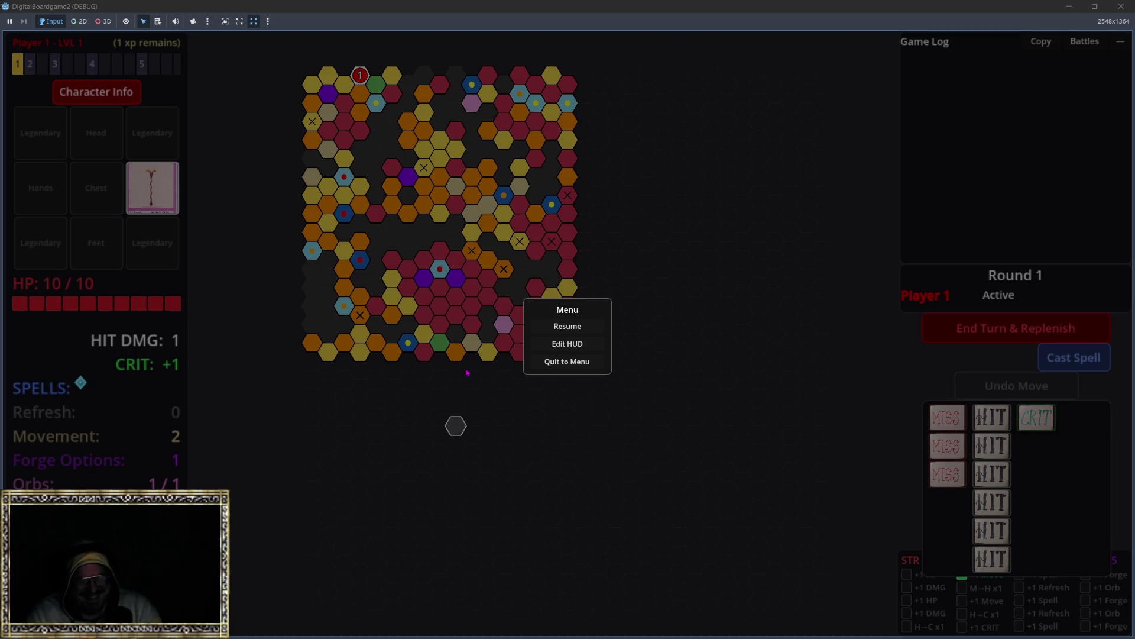
pyautogui.click(579, 341)
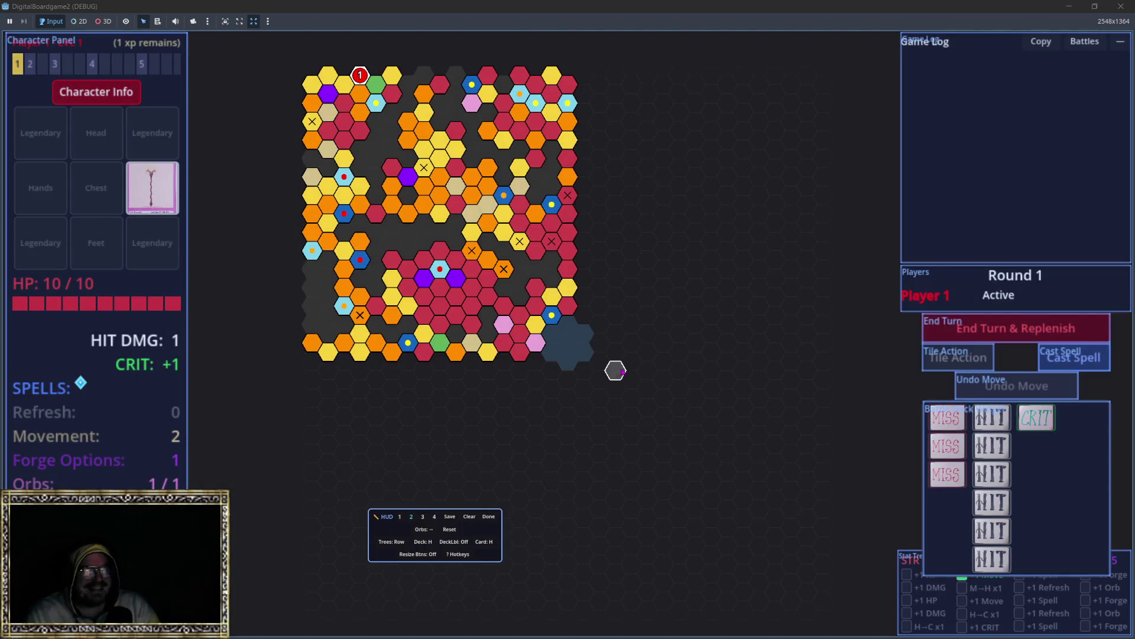
pyautogui.press('Escape')
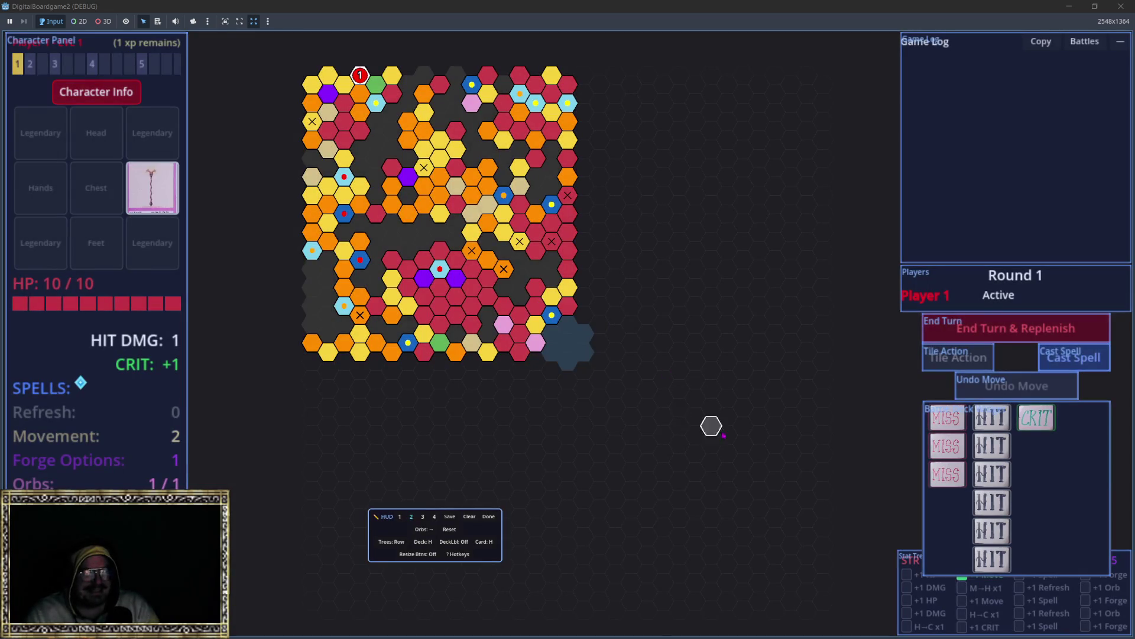
pyautogui.press('Escape')
pyautogui.scroll(-4, 1030, 607)
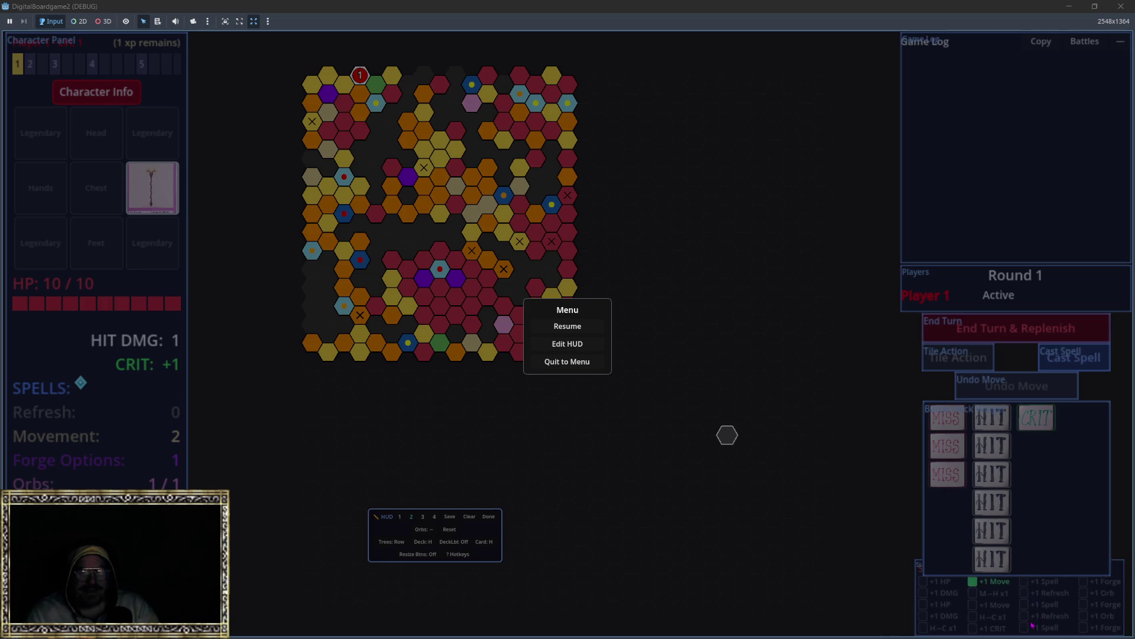
pyautogui.scroll(-2, 1026, 621)
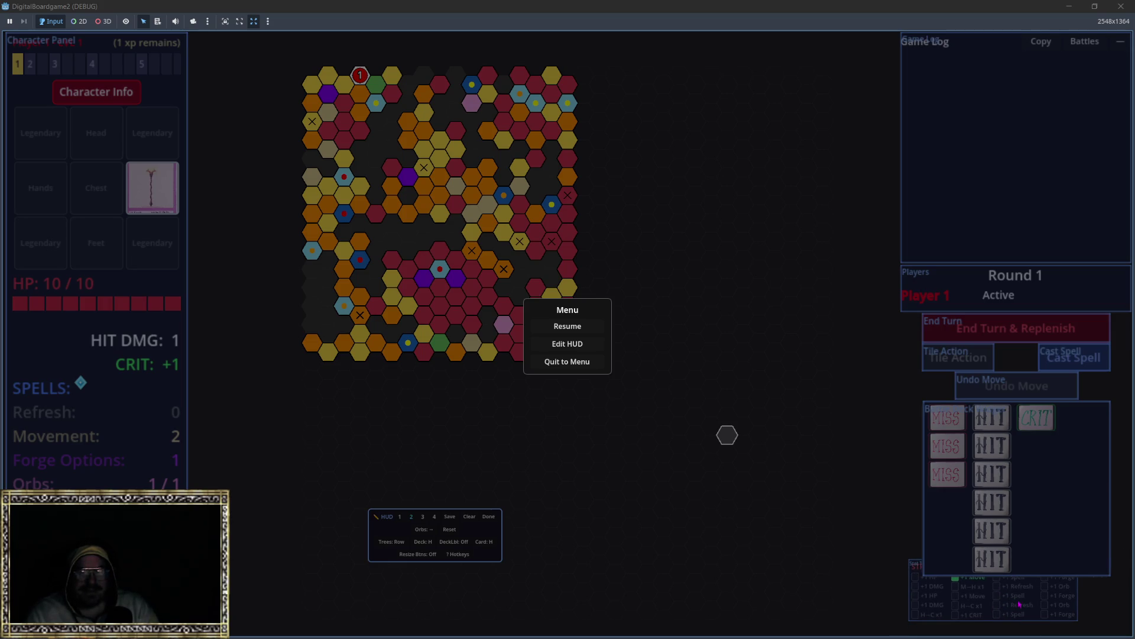
pyautogui.scroll(-1, 1025, 602)
pyautogui.moveTo(1025, 601); pyautogui.dragTo(1047, 629)
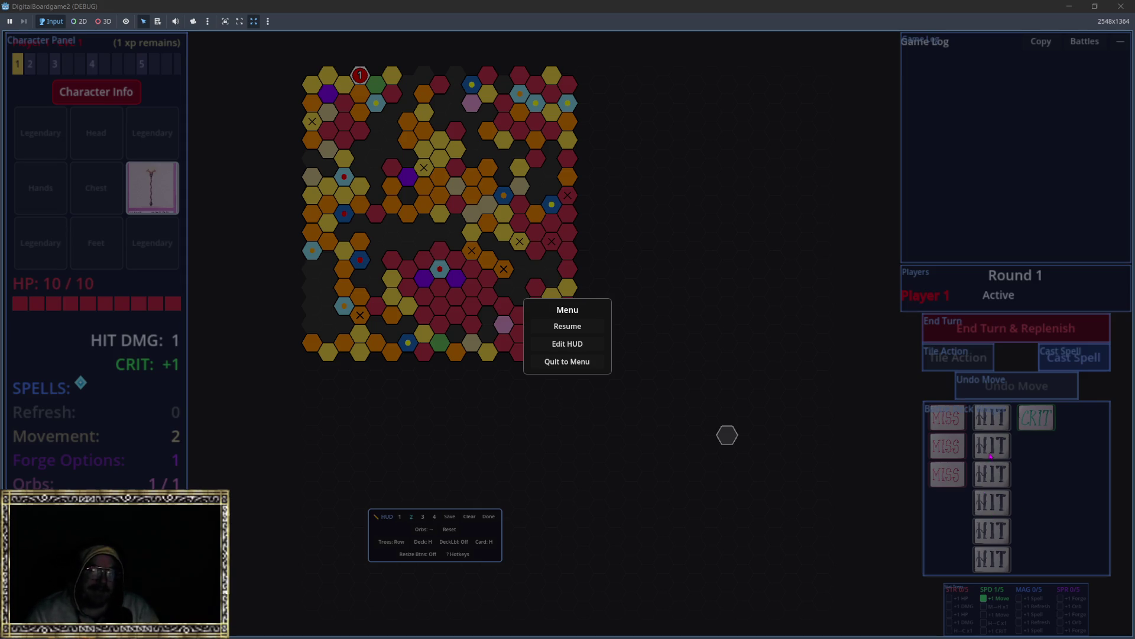
pyautogui.click(562, 346)
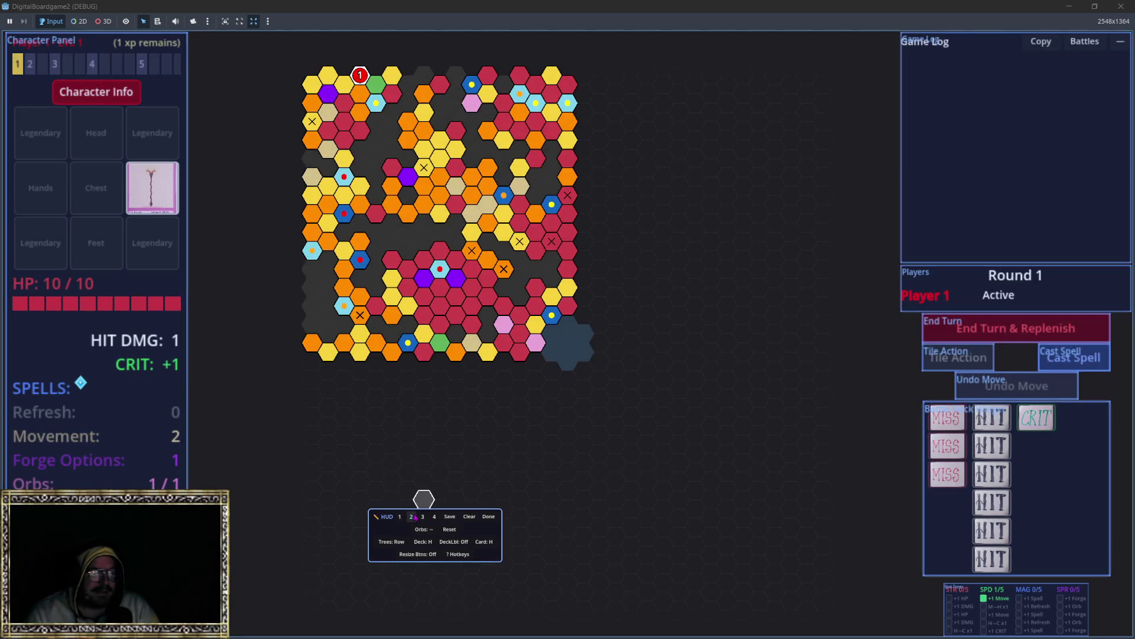
# On HUD layout 2, lay the MISS, HIT and CRIT cards in rows and move the deck to the right edge.
pyautogui.click(412, 516)
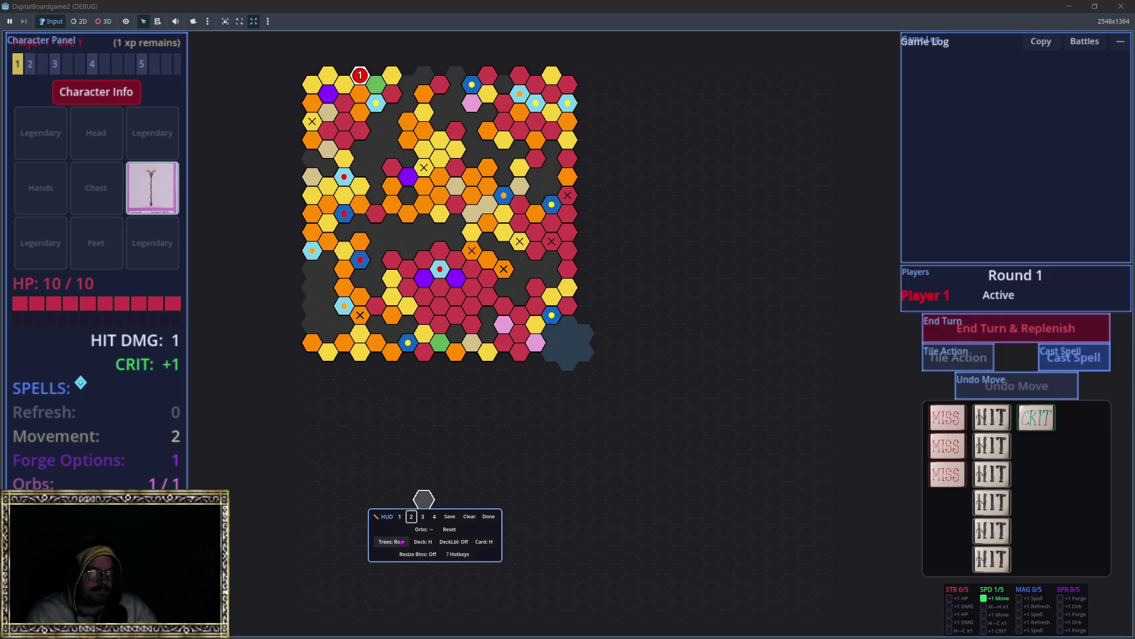
pyautogui.click(399, 517)
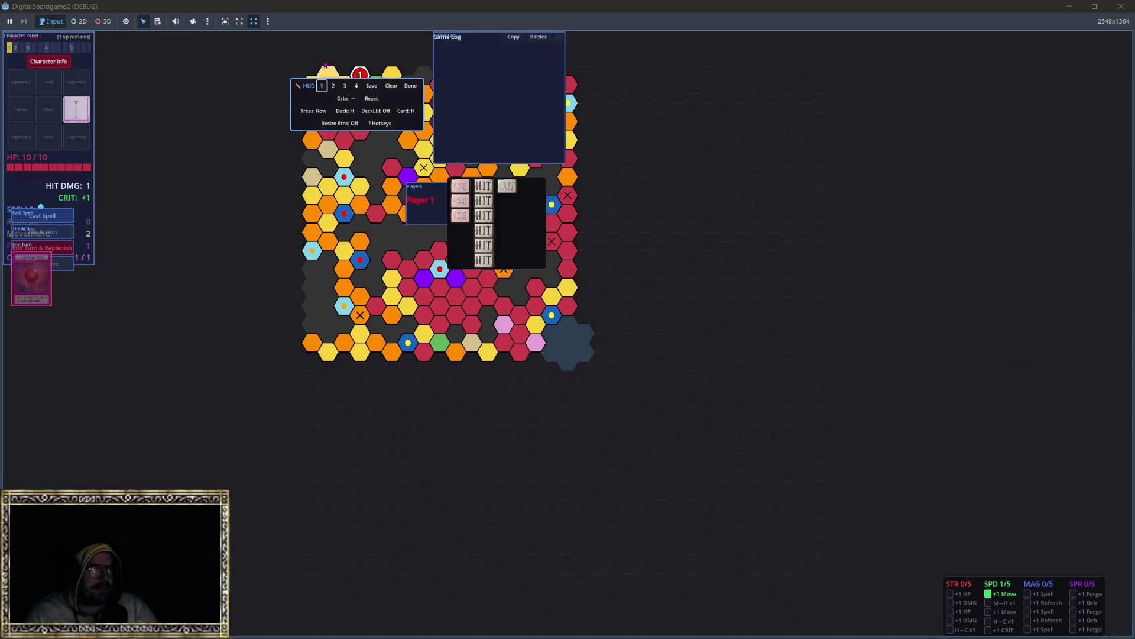
pyautogui.click(333, 86)
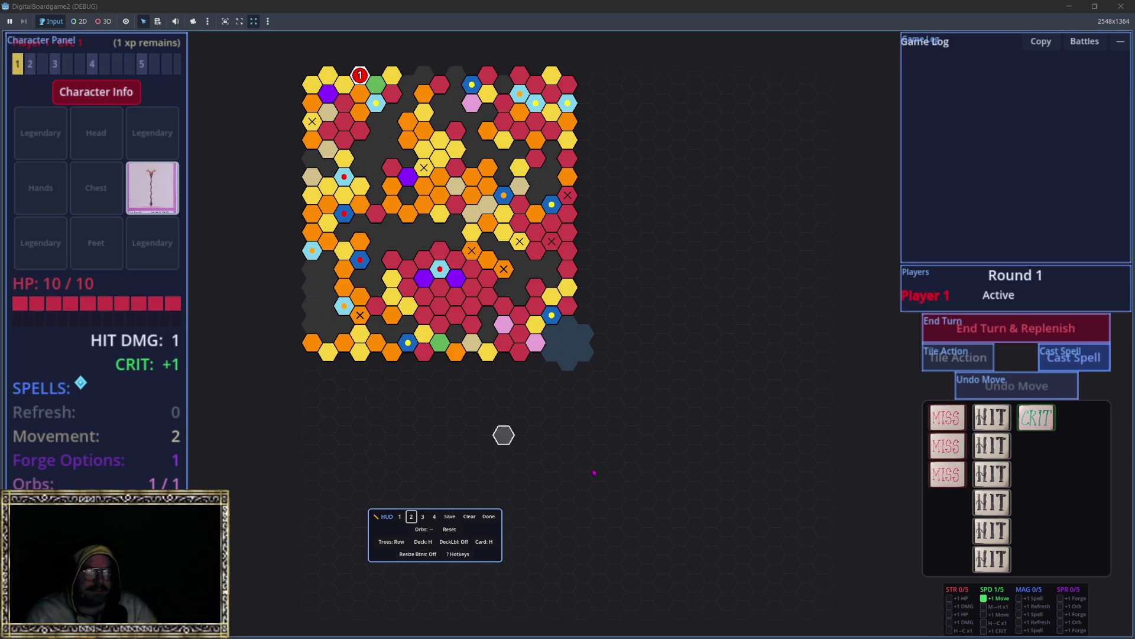
pyautogui.moveTo(999, 613)
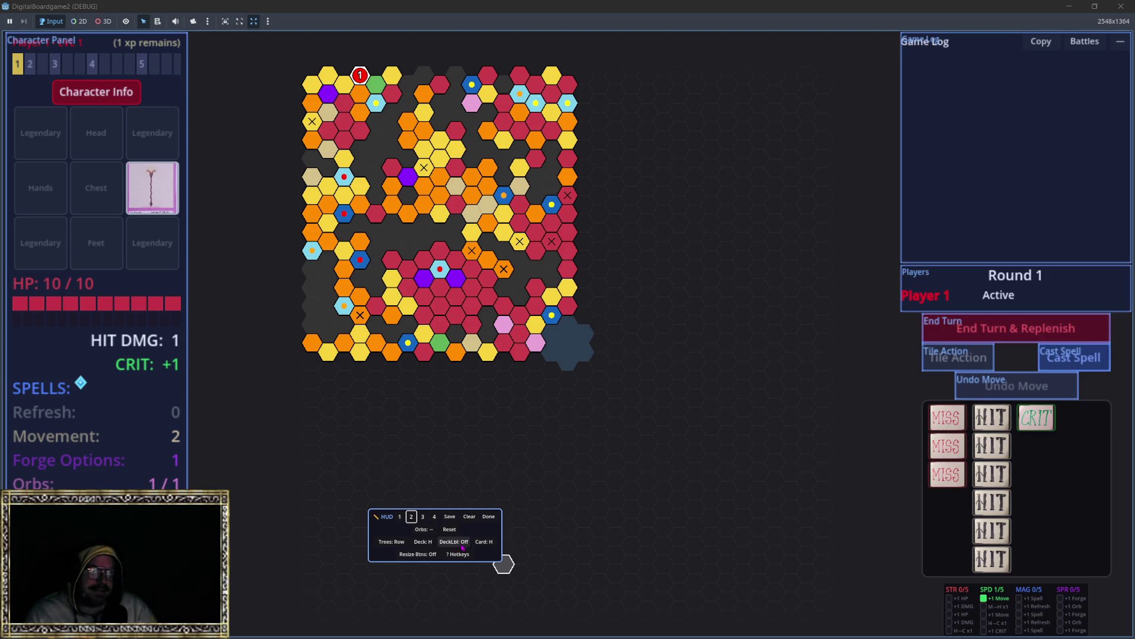
pyautogui.click(488, 545)
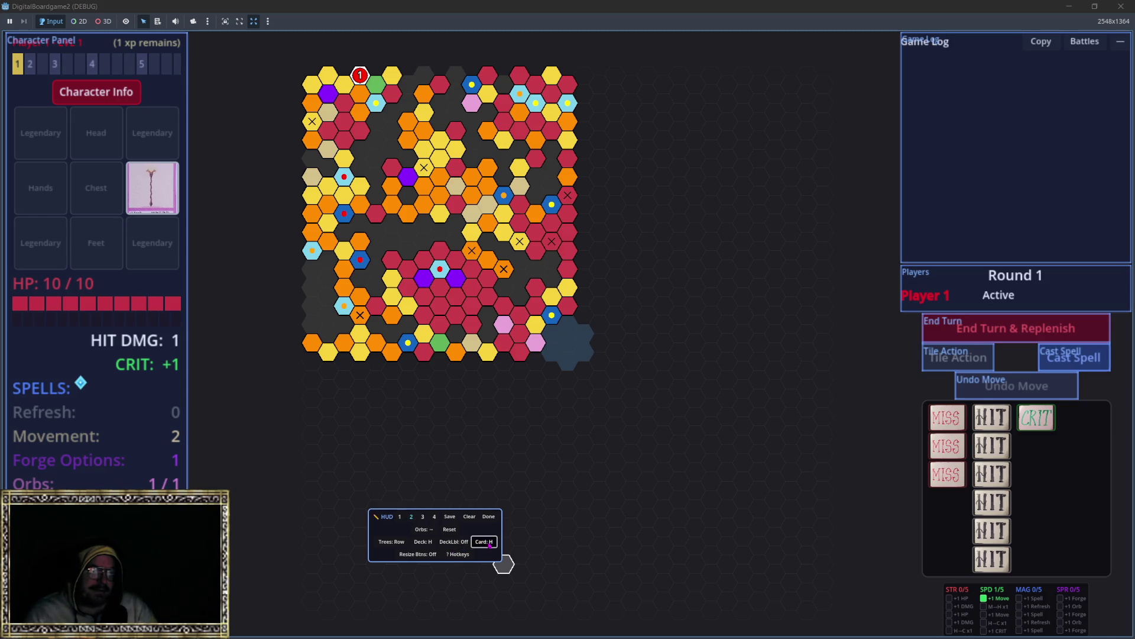
pyautogui.click(490, 545)
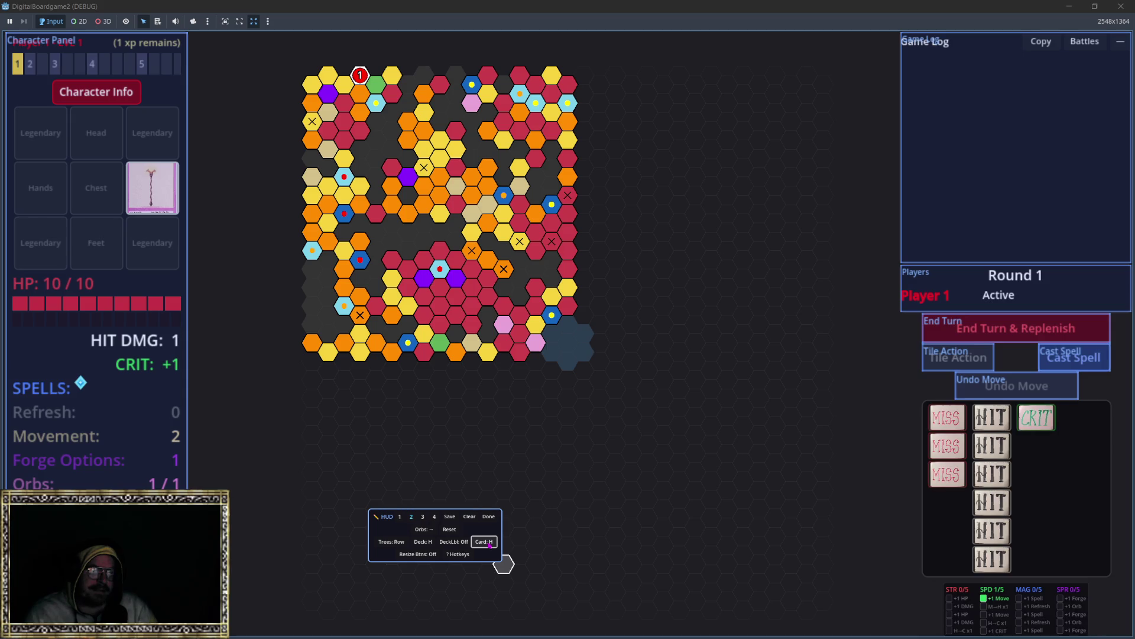
pyautogui.click(427, 545)
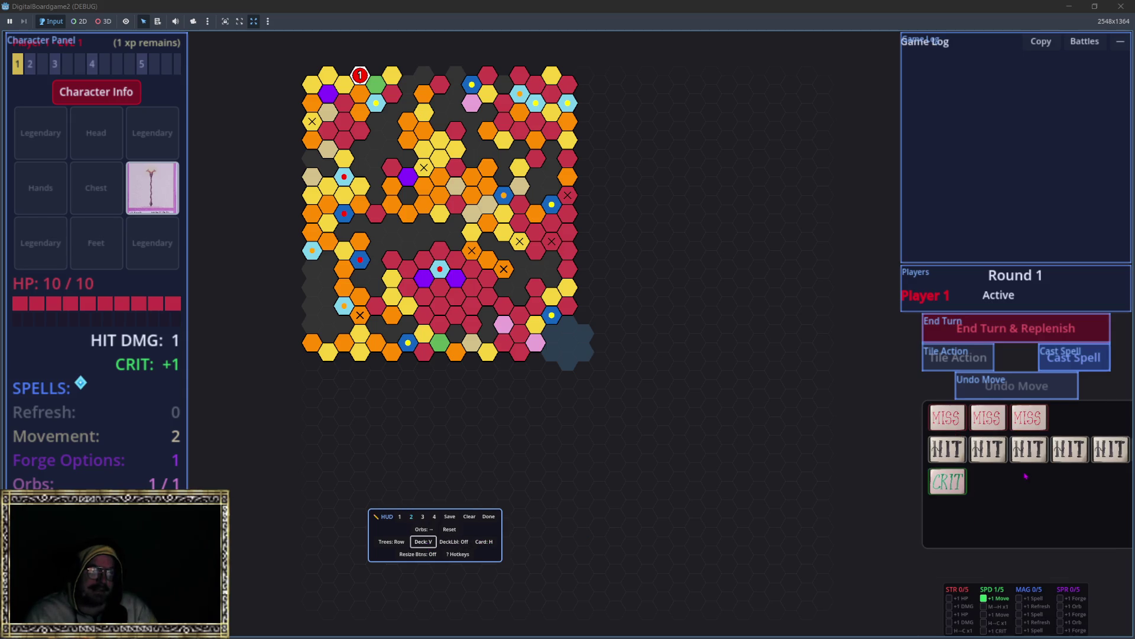
pyautogui.moveTo(953, 481)
pyautogui.mouseDown()
pyautogui.moveTo(986, 485)
pyautogui.moveTo(1024, 467)
pyautogui.mouseUp()
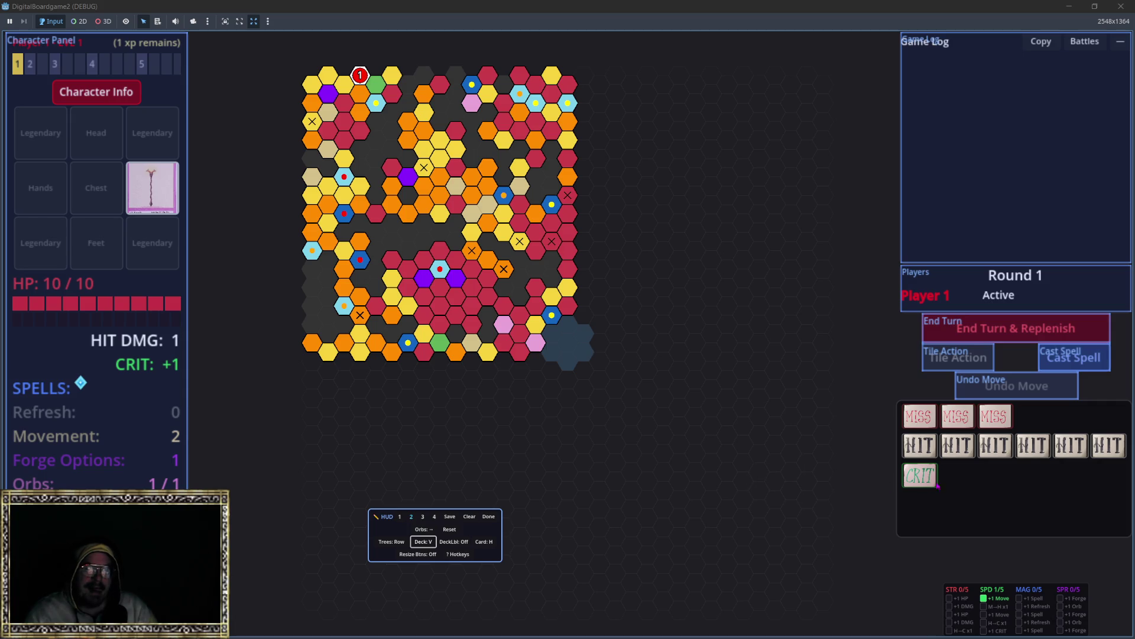
# Save the current HUD layout and exit HUD edit mode with Done.
pyautogui.scroll(4, 1008, 598)
pyautogui.scroll(-2, 1009, 608)
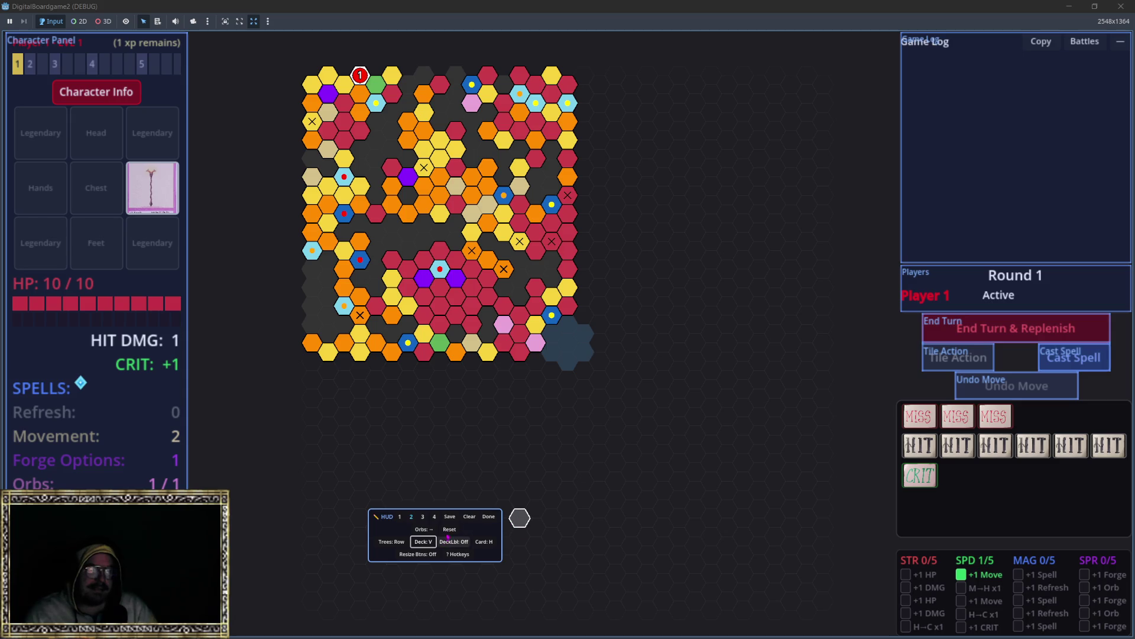
pyautogui.click(448, 518)
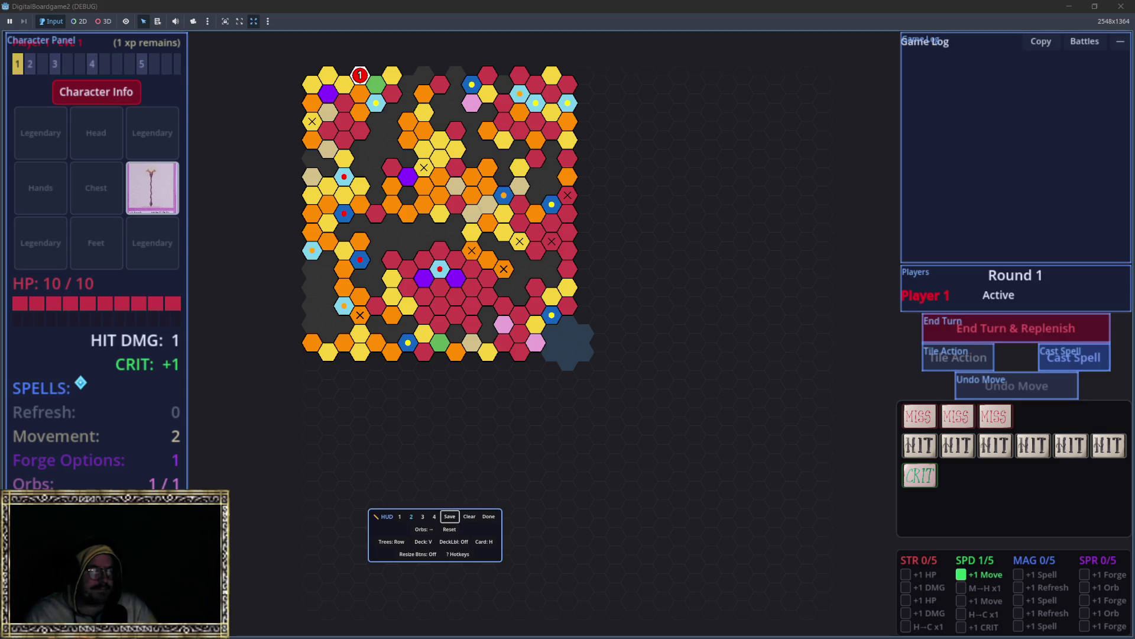
pyautogui.scroll(2, 488, 526)
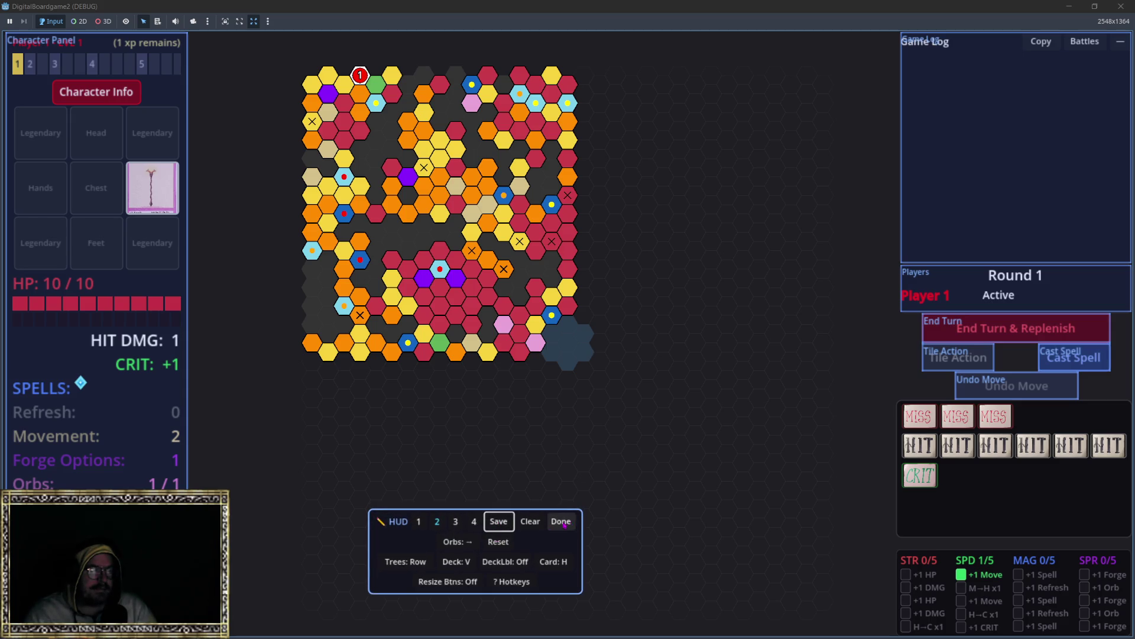
pyautogui.click(531, 518)
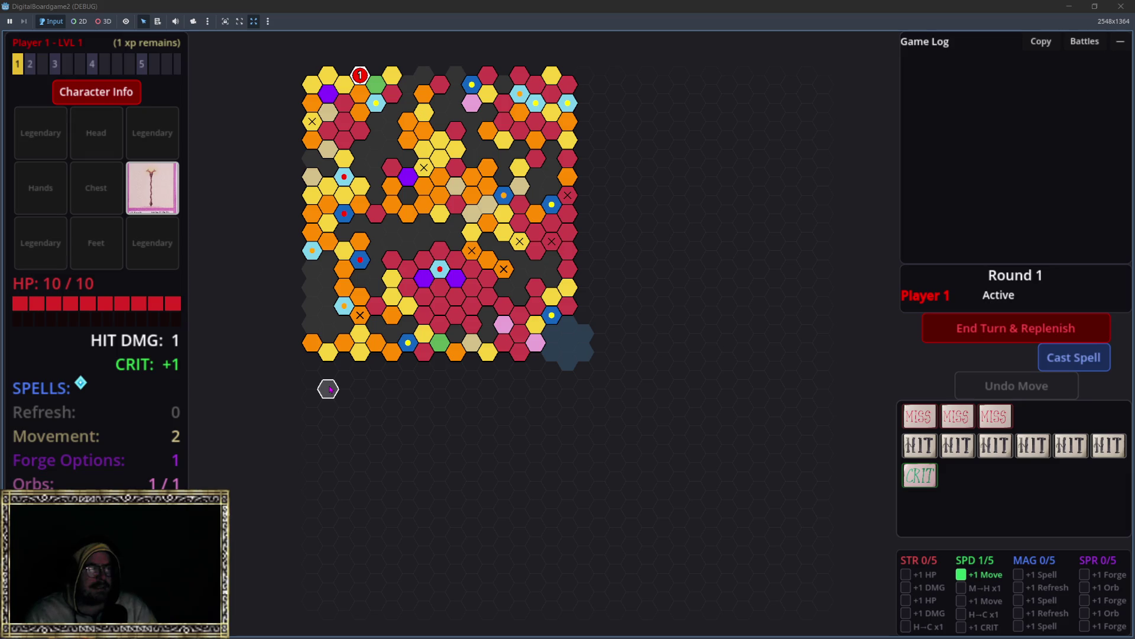
# Zoom the board, move the player onto the adjacent hex and start the battle.
pyautogui.scroll(3, 442, 193)
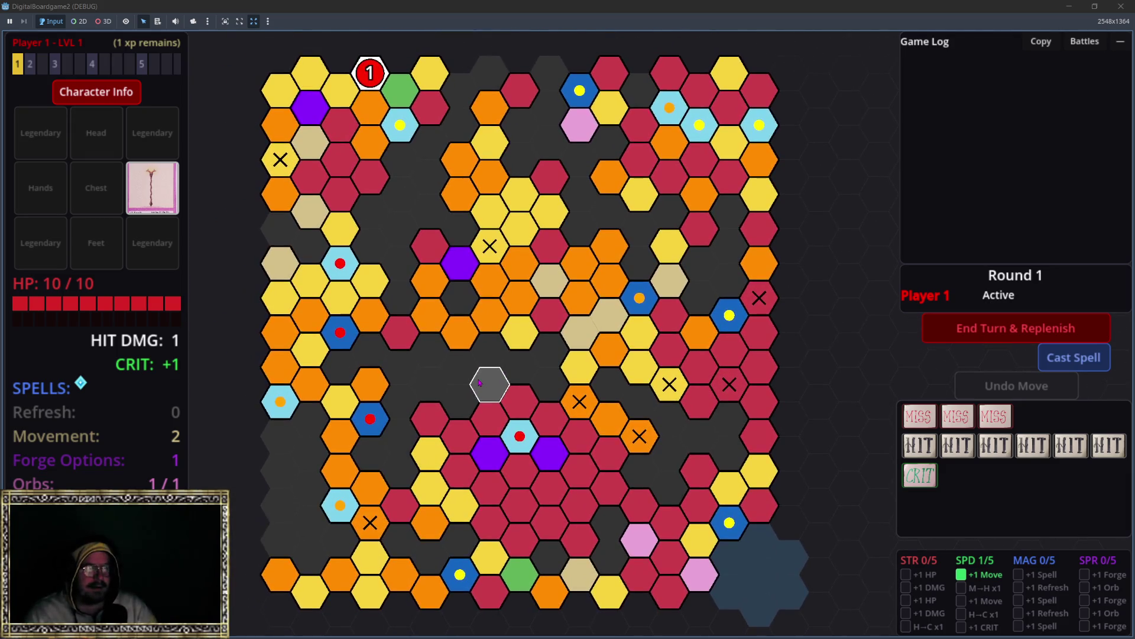
pyautogui.click(370, 72)
pyautogui.click(340, 90)
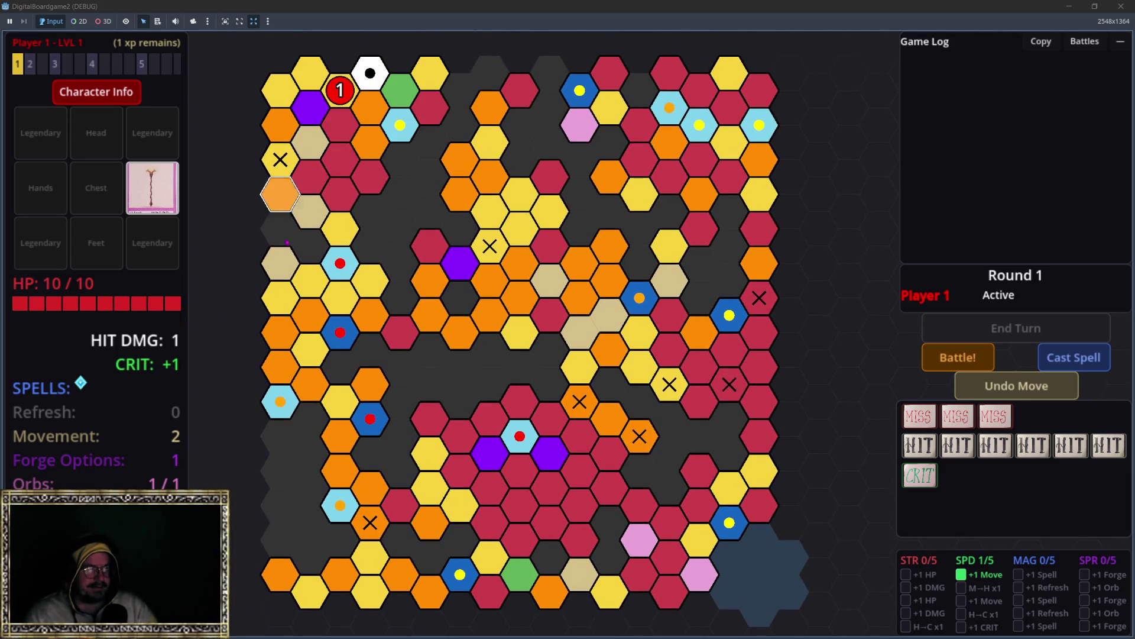
pyautogui.click(958, 357)
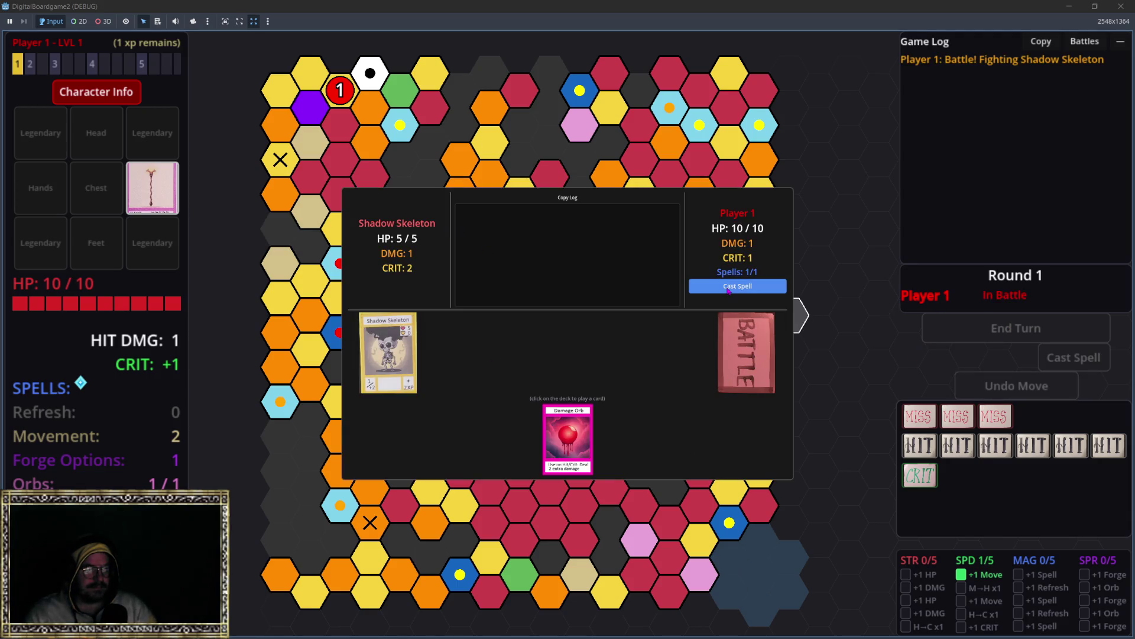
# Activate the damage orb and play BATTLE deck cards until the Shadow Skeleton is defeated, then continue.
pyautogui.click(719, 287)
pyautogui.click(568, 395)
pyautogui.click(724, 378)
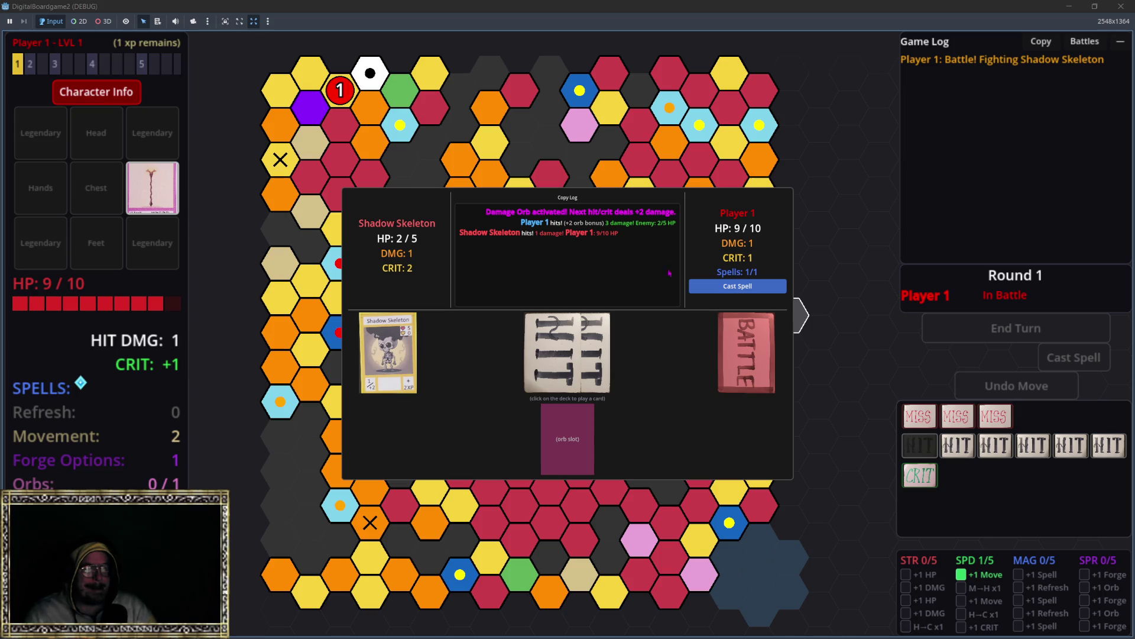
pyautogui.click(754, 368)
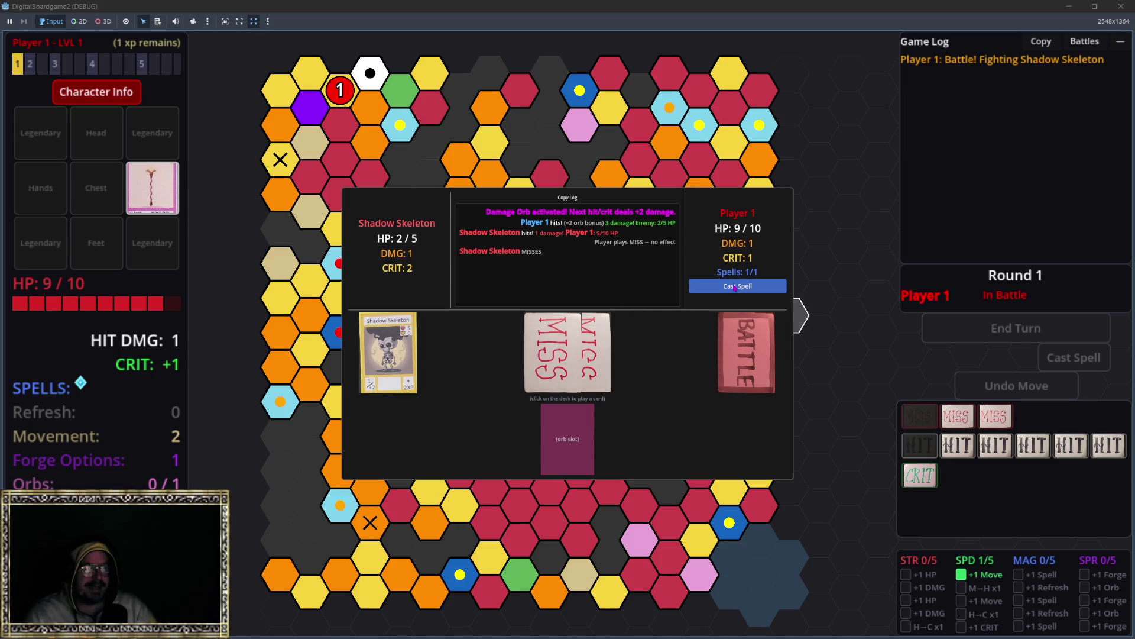
pyautogui.click(737, 286)
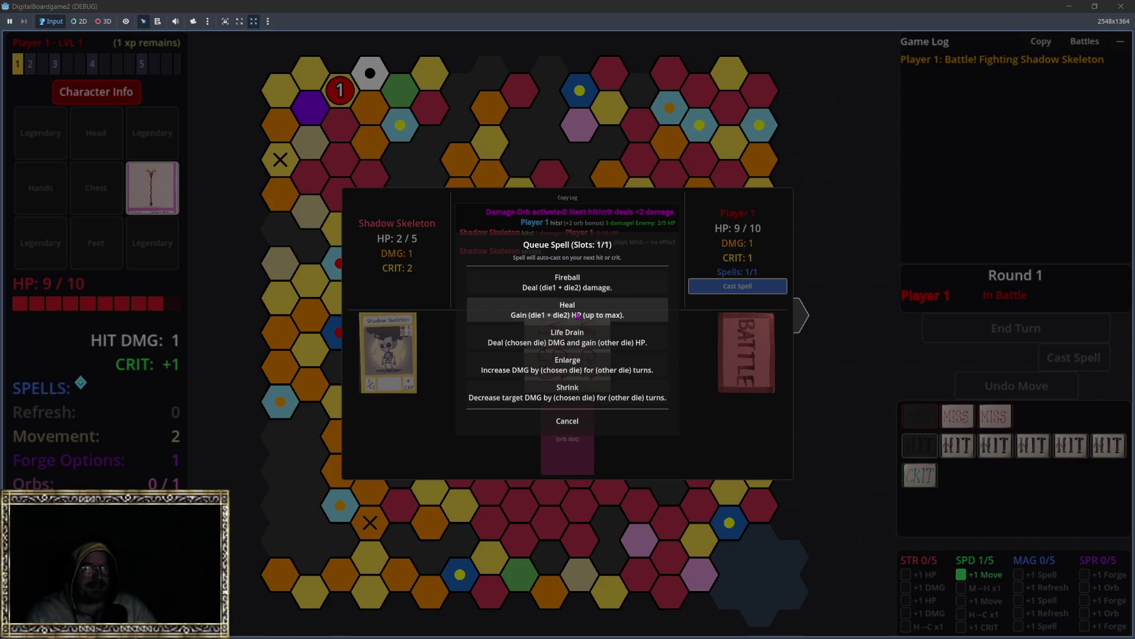
pyautogui.press('Escape')
pyautogui.press('Escape')
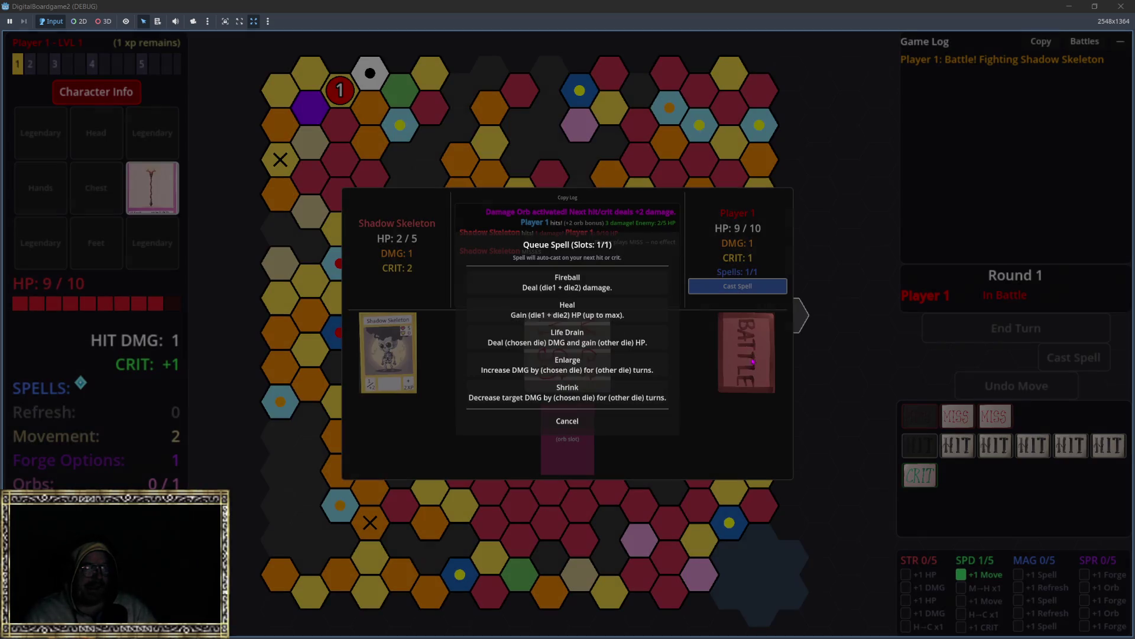
pyautogui.click(563, 422)
pyautogui.click(732, 348)
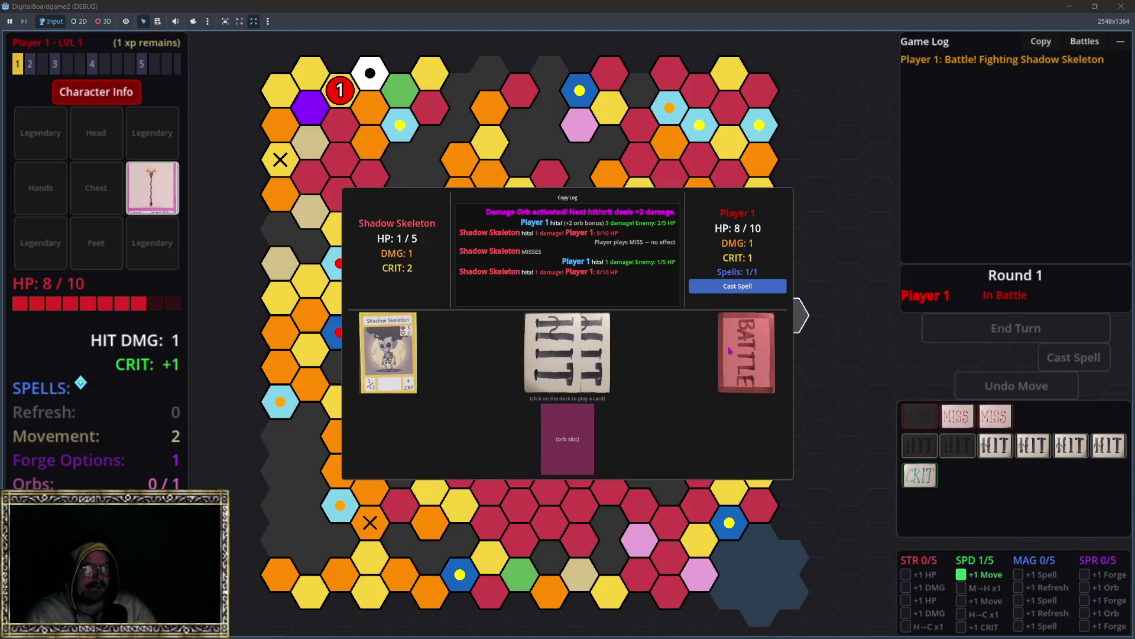
pyautogui.click(740, 359)
pyautogui.click(579, 348)
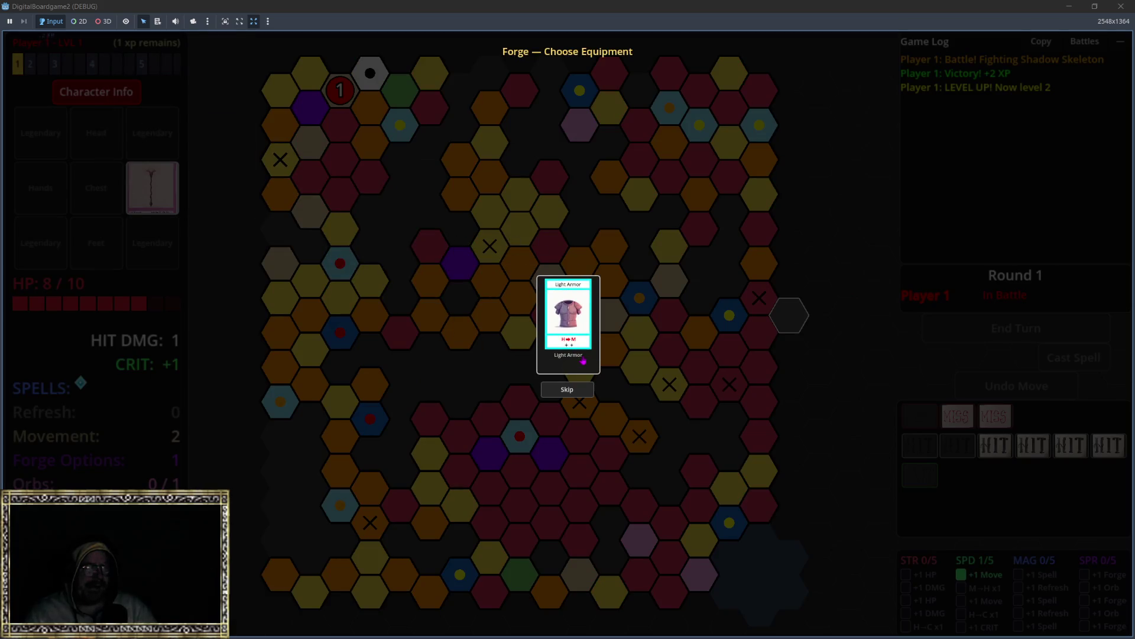
# In HUD edit mode, move the Forge Options area up-left and stretch it toward the board centre.
pyautogui.press('Escape')
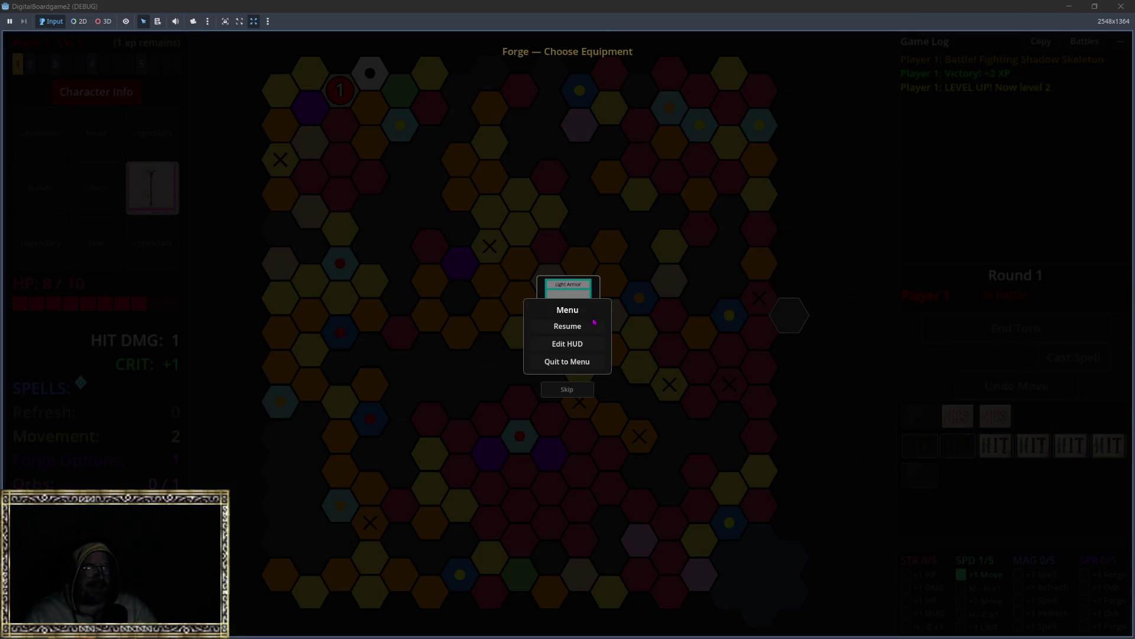
pyautogui.click(550, 341)
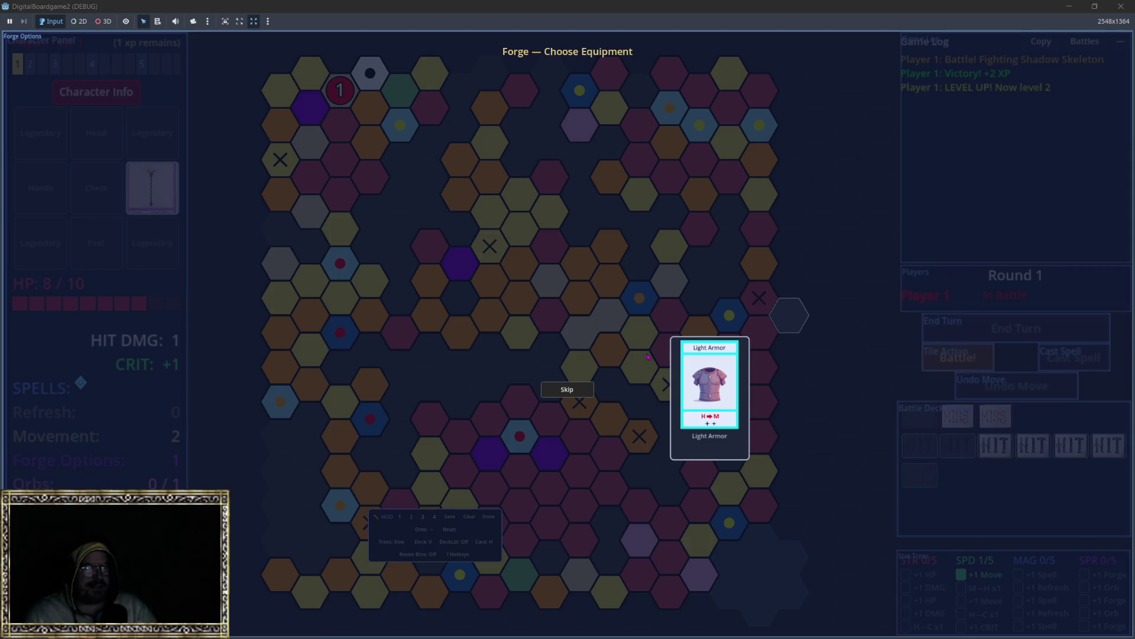
pyautogui.moveTo(589, 343)
pyautogui.mouseDown()
pyautogui.moveTo(704, 394)
pyautogui.moveTo(669, 358)
pyautogui.mouseUp()
pyautogui.moveTo(548, 318); pyautogui.dragTo(700, 365)
pyautogui.moveTo(549, 321)
pyautogui.mouseDown()
pyautogui.moveTo(588, 350)
pyautogui.moveTo(662, 355)
pyautogui.moveTo(629, 367)
pyautogui.moveTo(305, 196)
pyautogui.moveTo(521, 284)
pyautogui.moveTo(626, 292)
pyautogui.mouseUp()
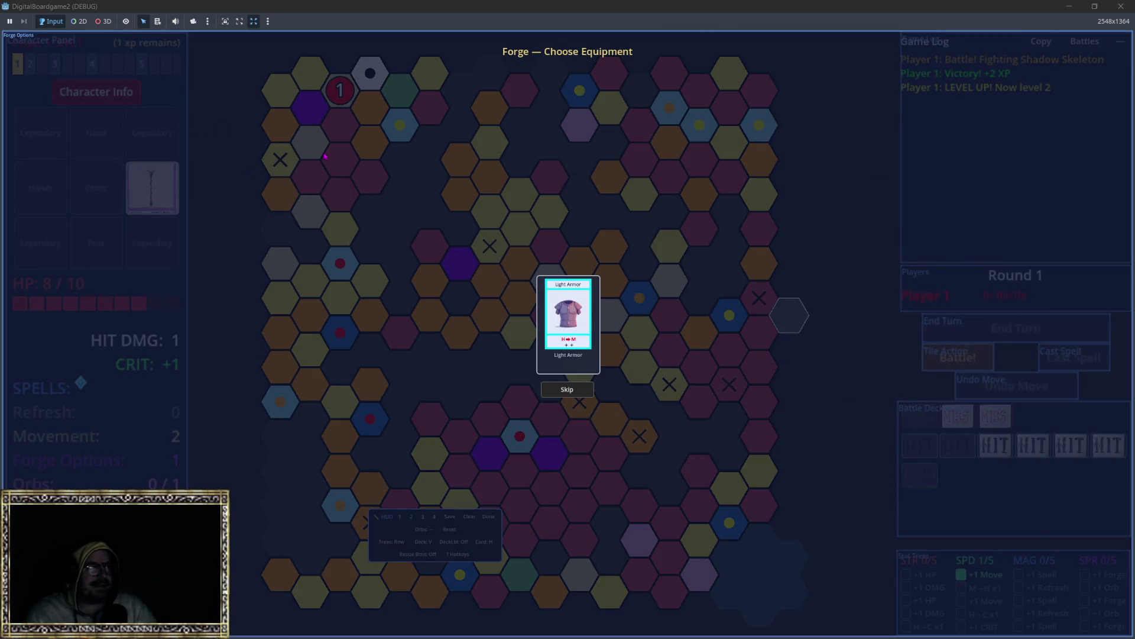
pyautogui.moveTo(568, 322)
pyautogui.mouseDown()
pyautogui.moveTo(739, 414)
pyautogui.moveTo(364, 253)
pyautogui.mouseUp()
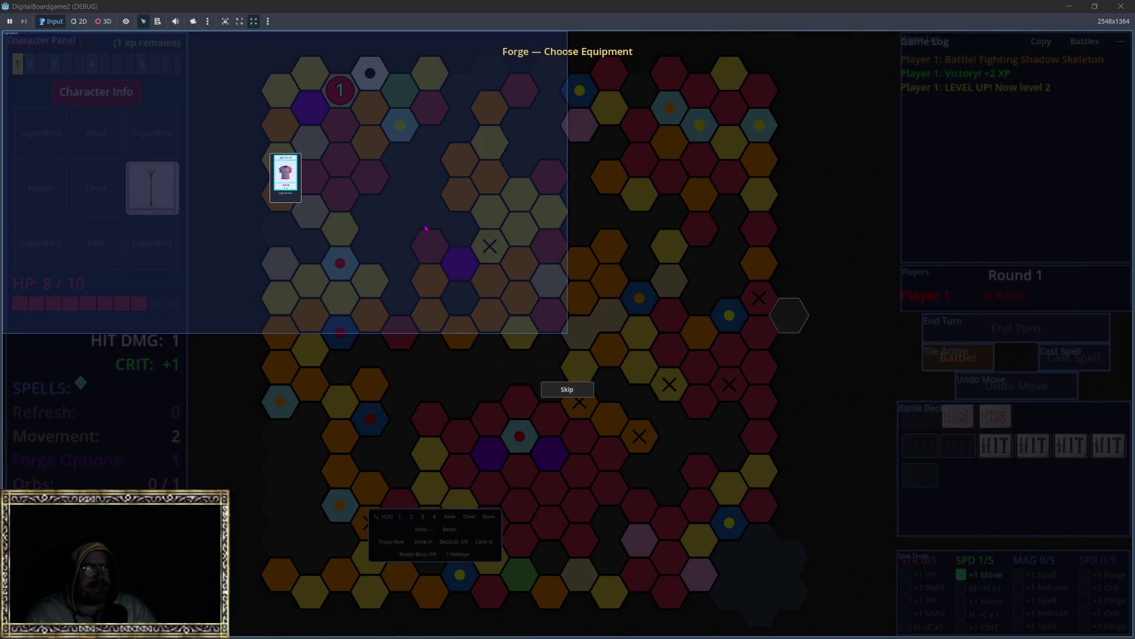
pyautogui.moveTo(302, 207)
pyautogui.mouseDown()
pyautogui.moveTo(509, 323)
pyautogui.moveTo(570, 341)
pyautogui.mouseUp()
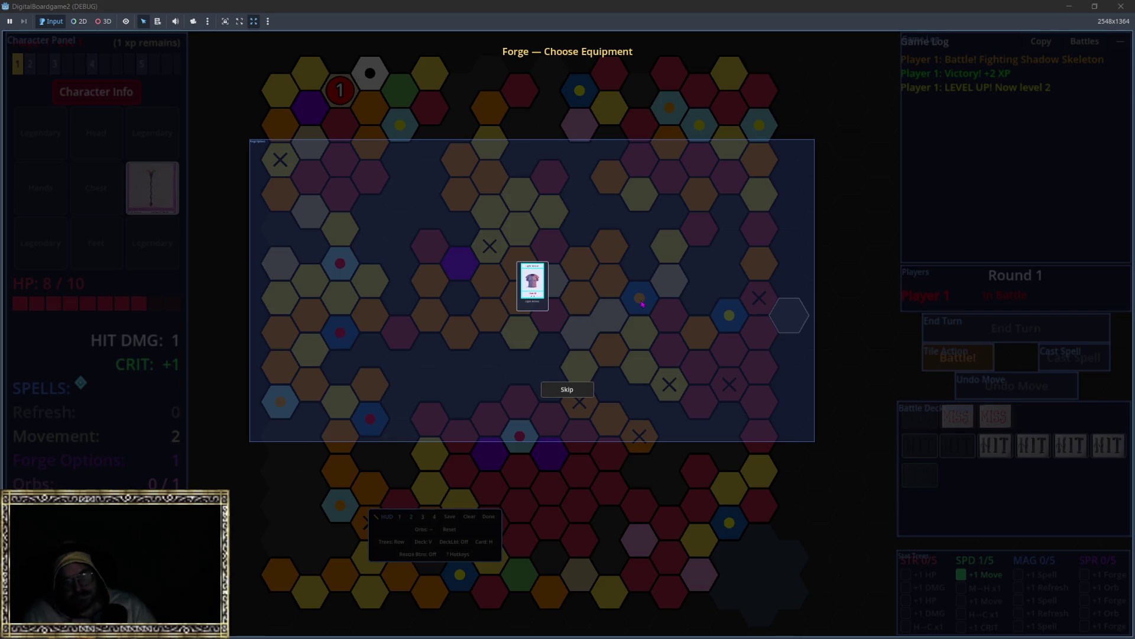
pyautogui.click(641, 302)
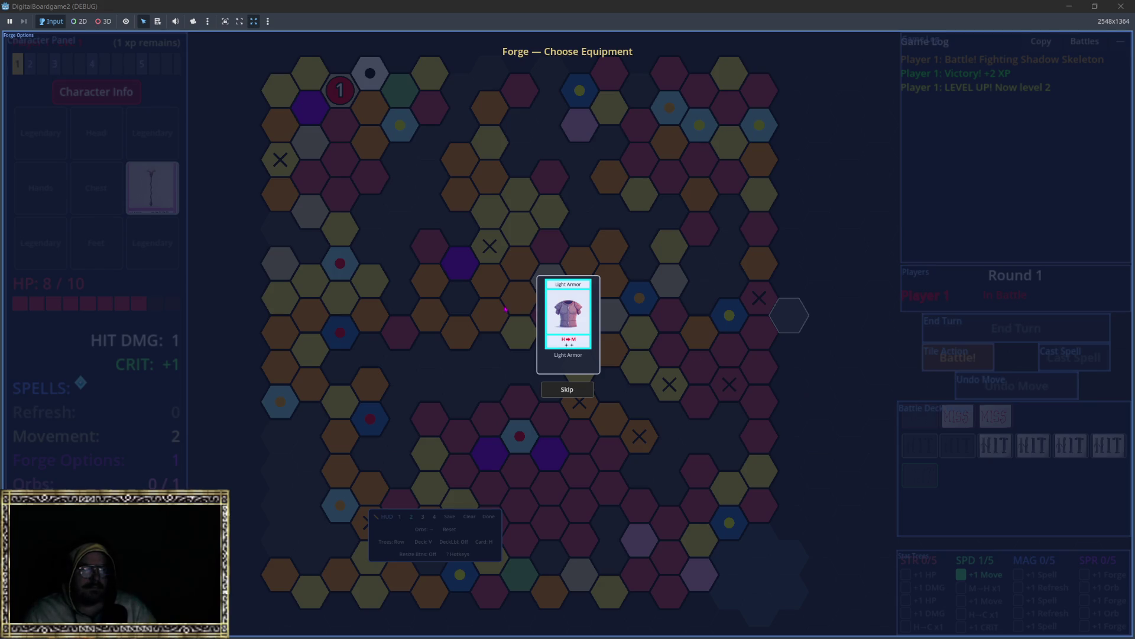
# Nudge the HUD editor panel slightly right, re-enter HUD edit mode and skip the Light Armor offer.
pyautogui.press('Escape')
pyautogui.press('Escape')
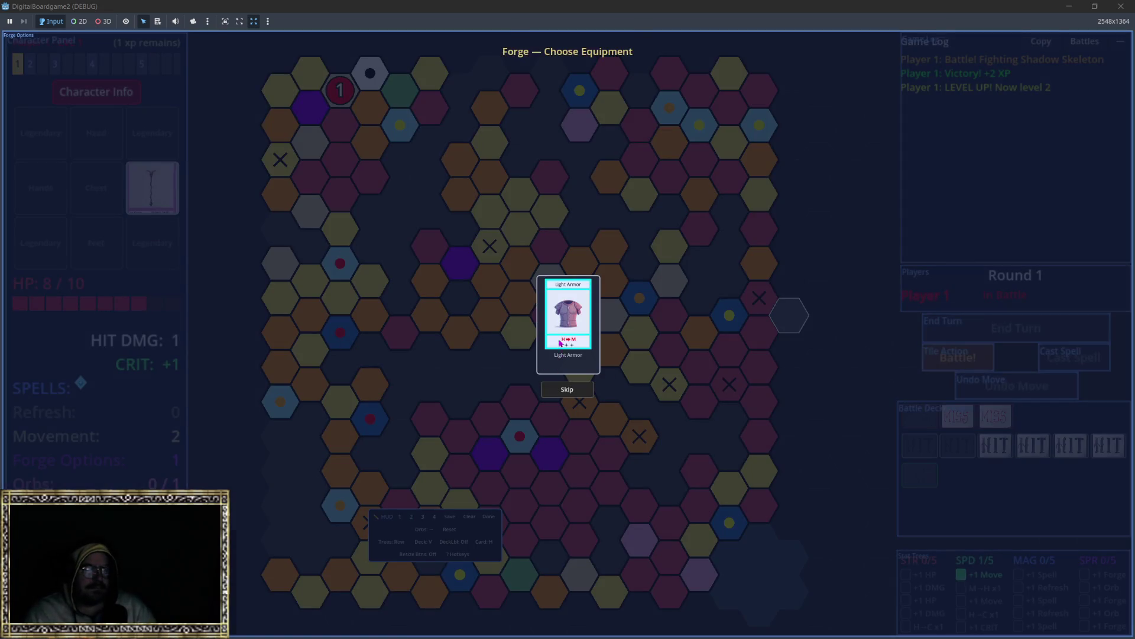
pyautogui.press('Escape')
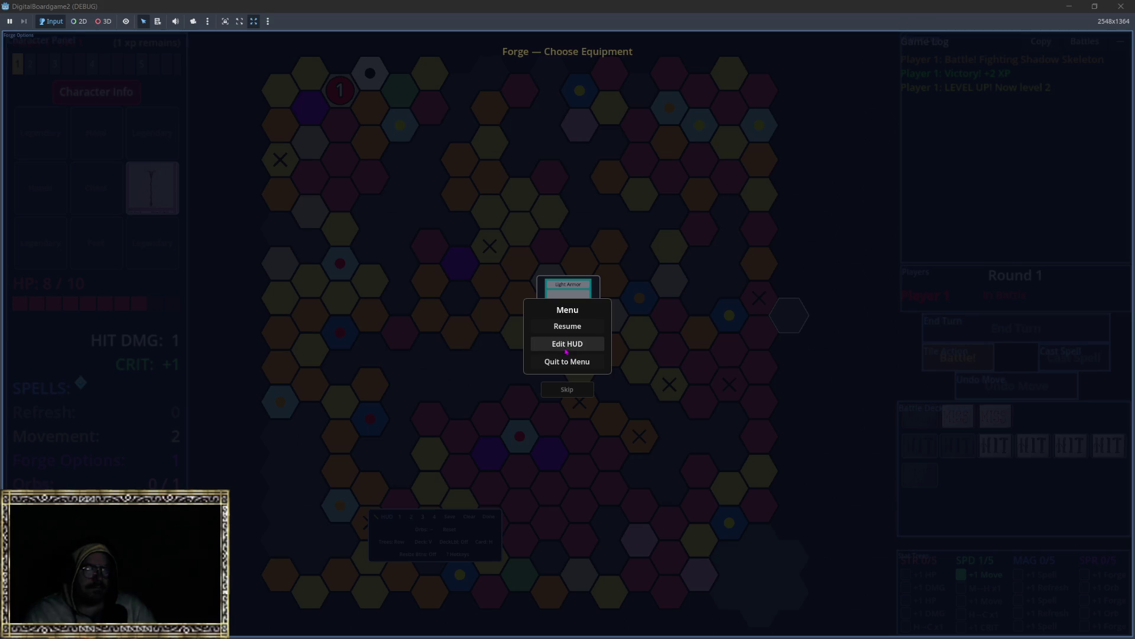
pyautogui.press('Escape')
pyautogui.press('Escape')
pyautogui.press('Escape')
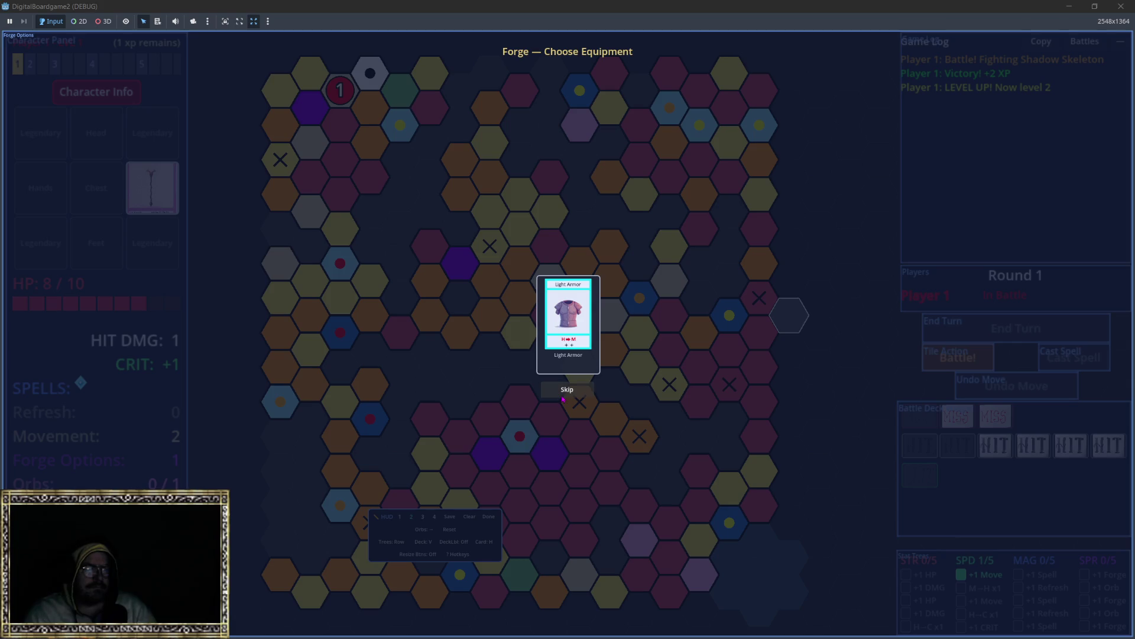
pyautogui.moveTo(505, 556); pyautogui.dragTo(508, 556)
pyautogui.press('Escape')
pyautogui.press('Escape')
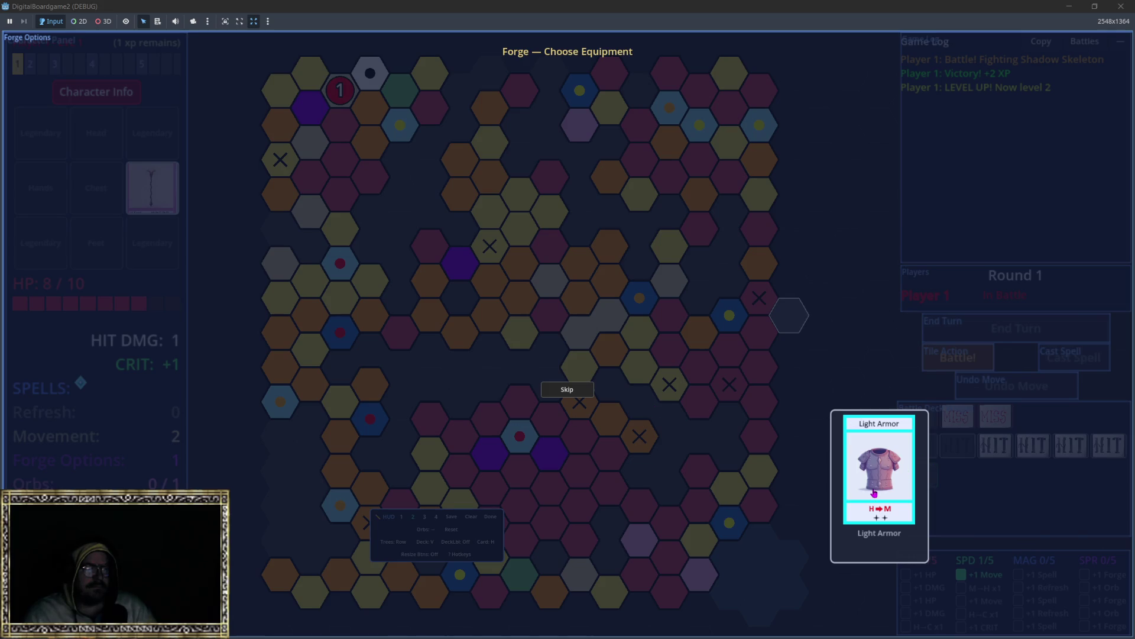
pyautogui.press('Escape')
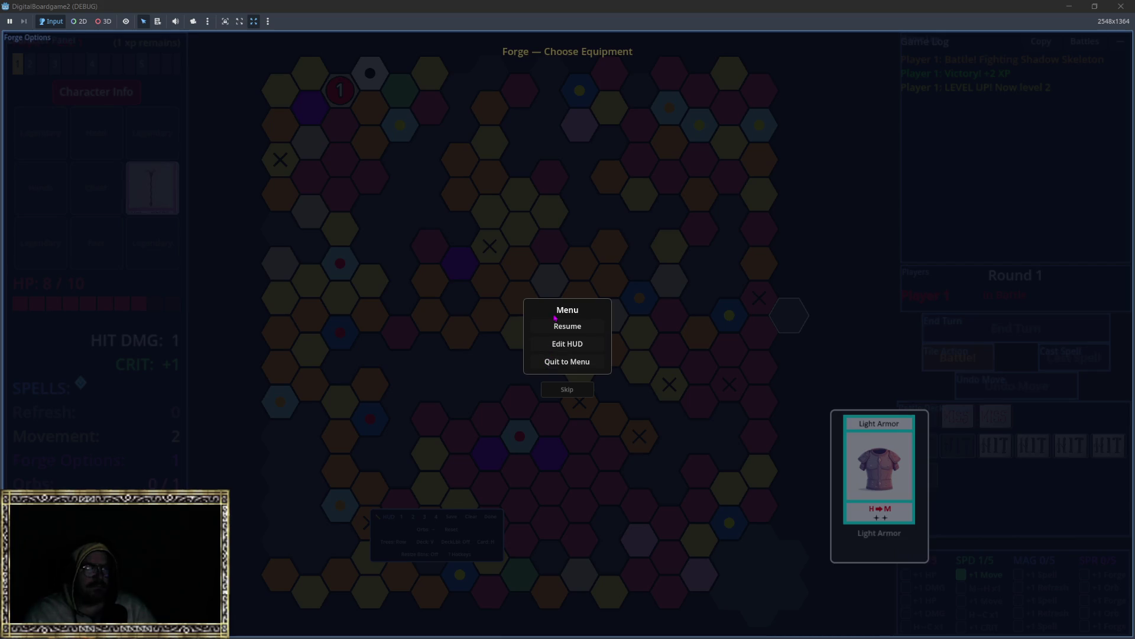
pyautogui.click(567, 344)
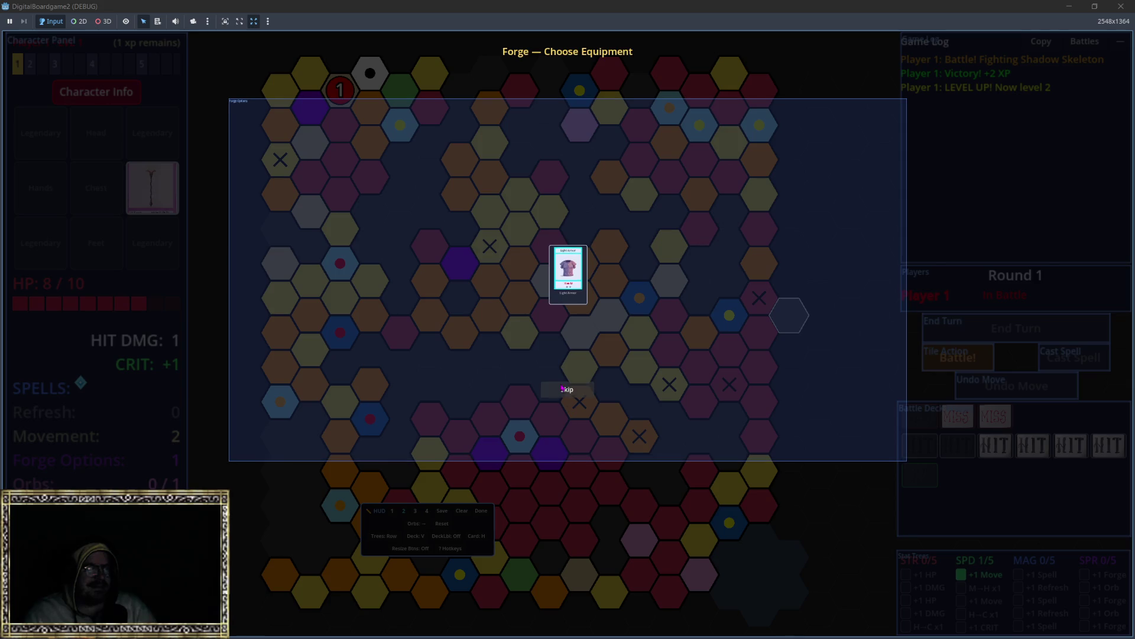
pyautogui.click(569, 397)
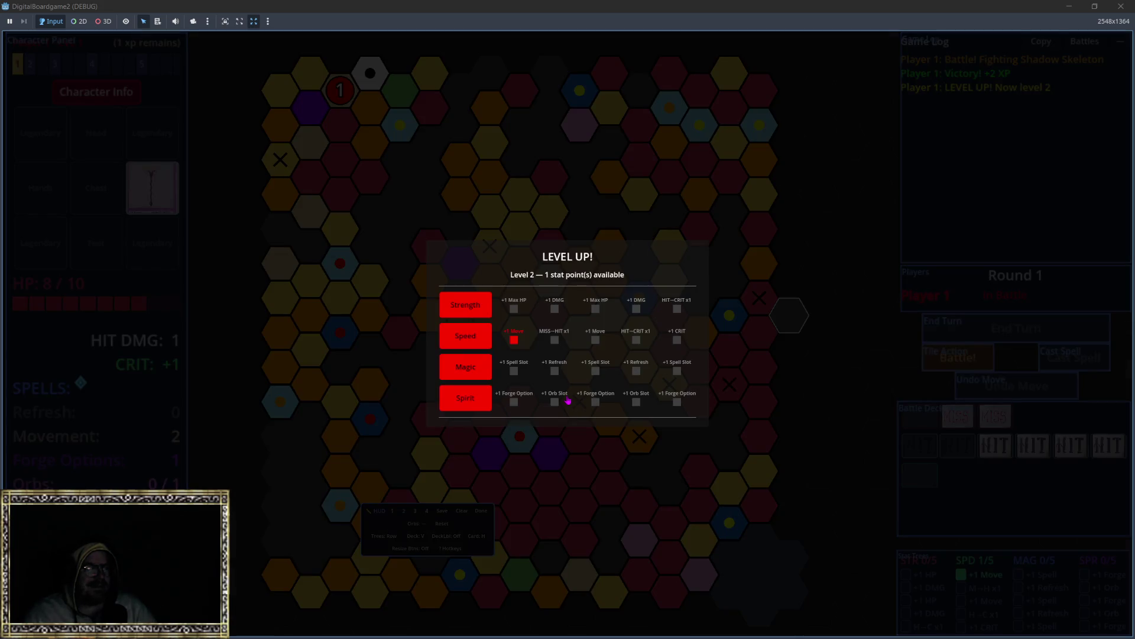
# Assign the level-2 stat point to Magic's +1 Spell and confirm.
pyautogui.click(465, 366)
pyautogui.click(568, 423)
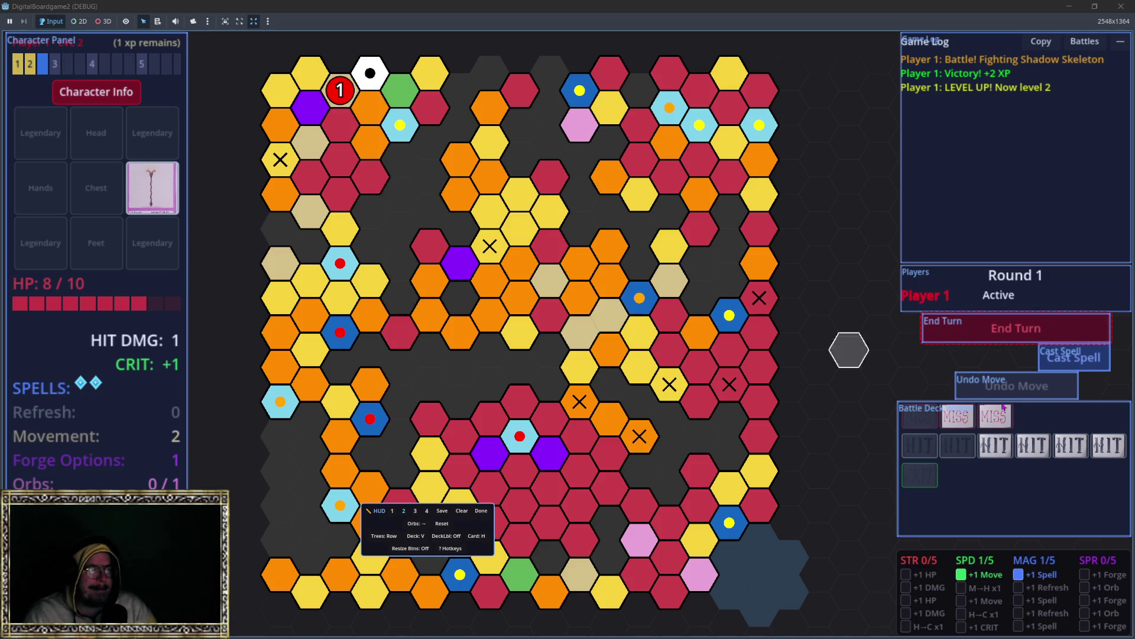
# Leave HUD edit mode, upgrade to the Advanced Staff across two turns and move onto the X hex.
pyautogui.click(481, 511)
pyautogui.click(947, 328)
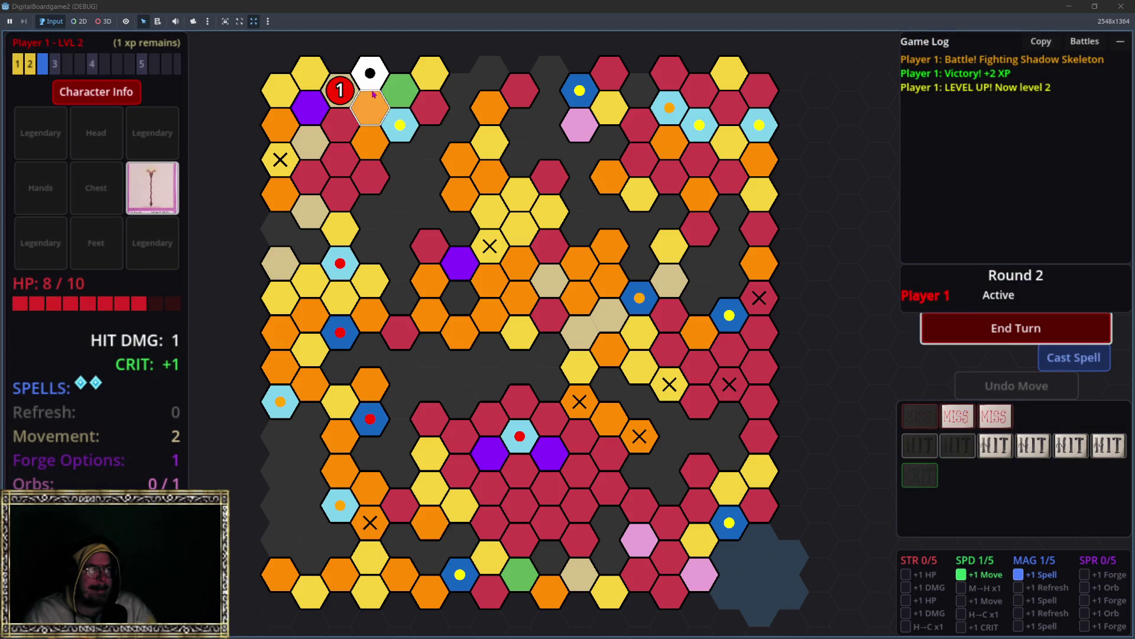
pyautogui.click(310, 107)
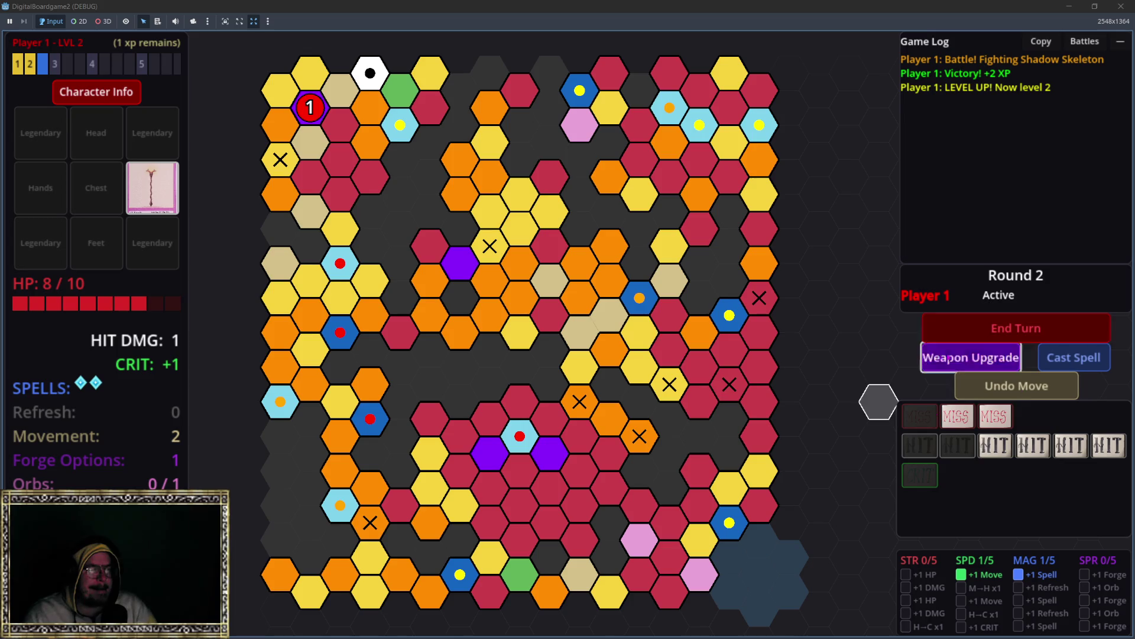
pyautogui.click(949, 358)
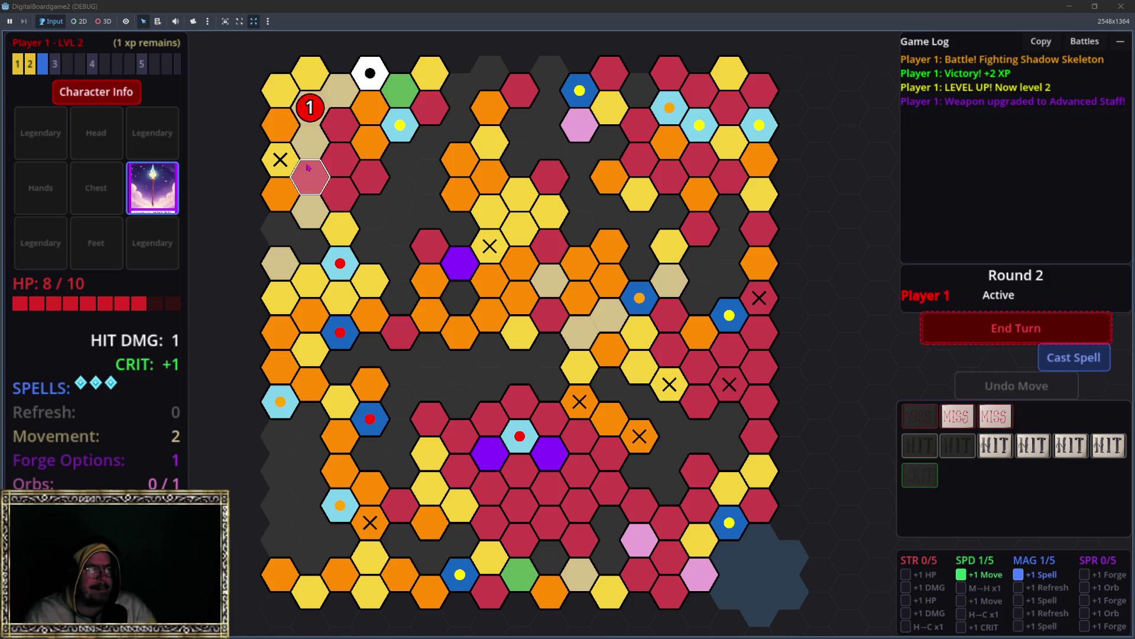
pyautogui.click(1016, 329)
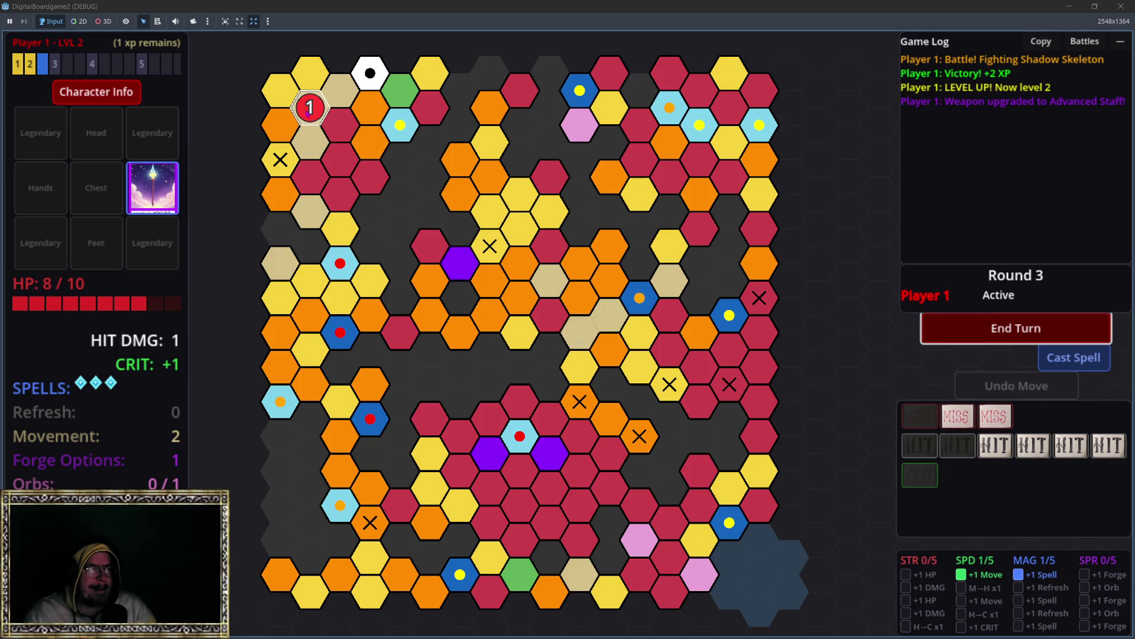
pyautogui.click(307, 109)
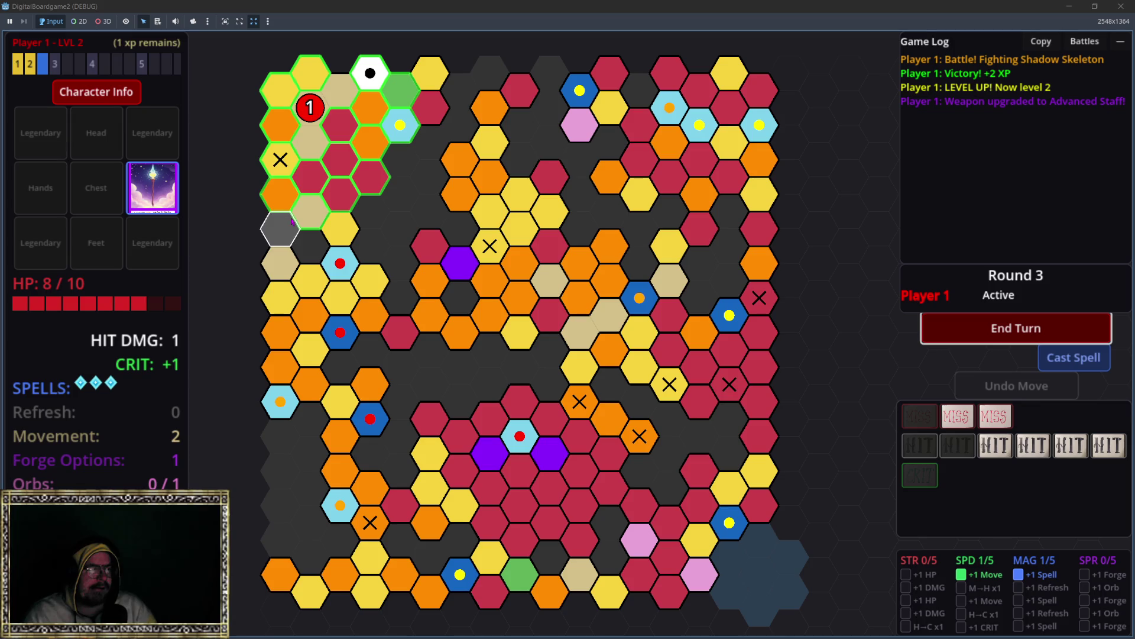
pyautogui.click(275, 155)
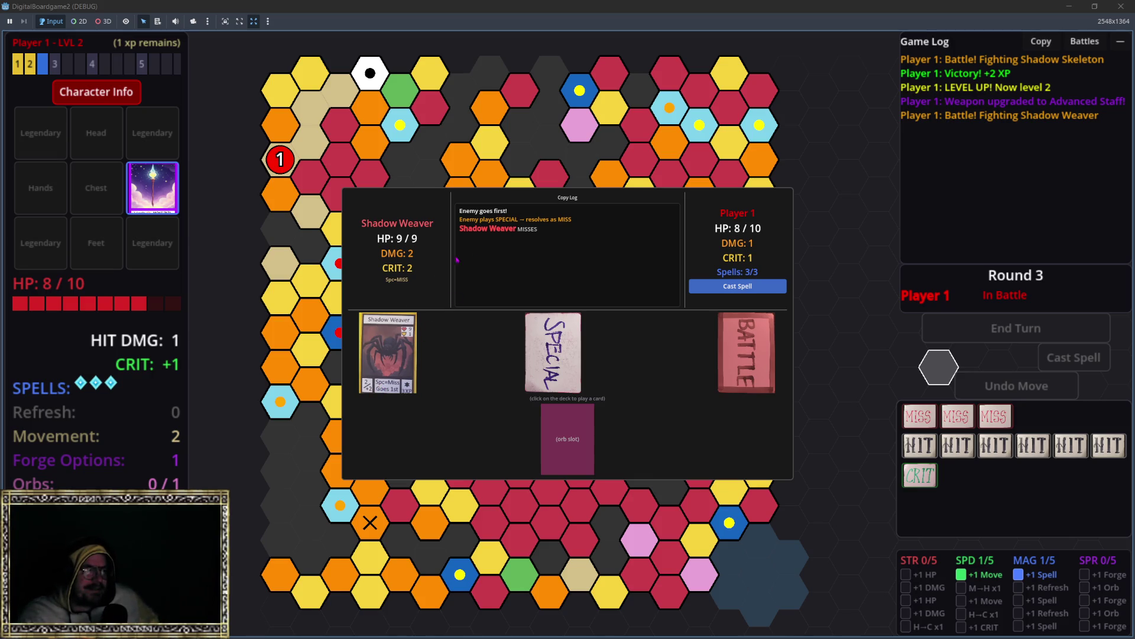
# Queue three Fireballs and draw BATTLE cards to defeat the Shadow Weaver, then continue to the forge.
pyautogui.click(739, 287)
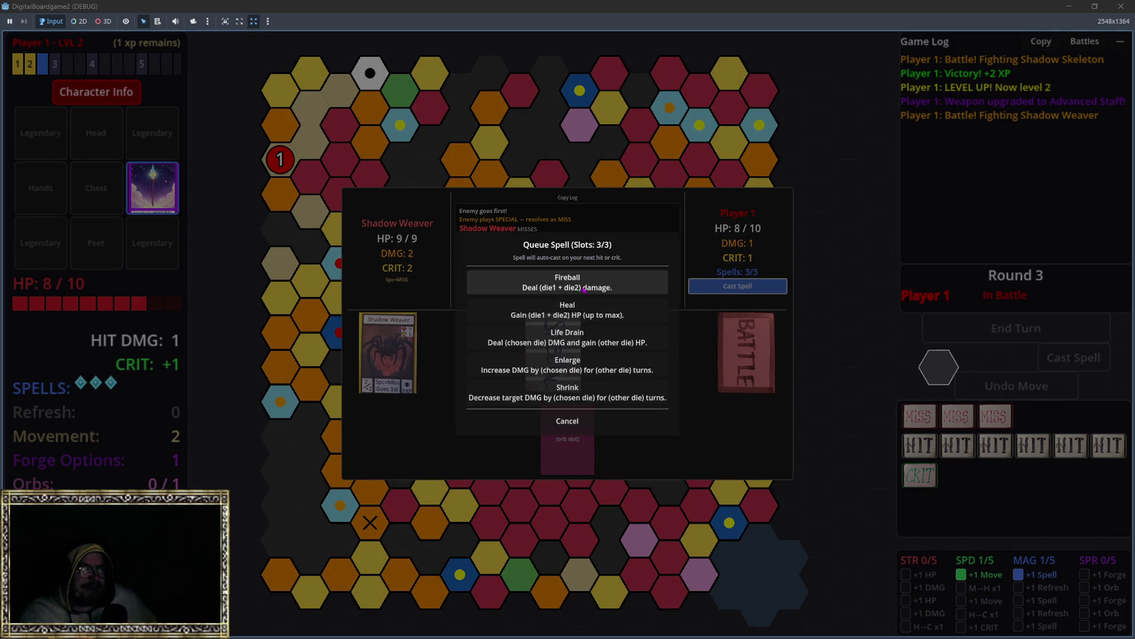
pyautogui.click(567, 282)
pyautogui.click(739, 287)
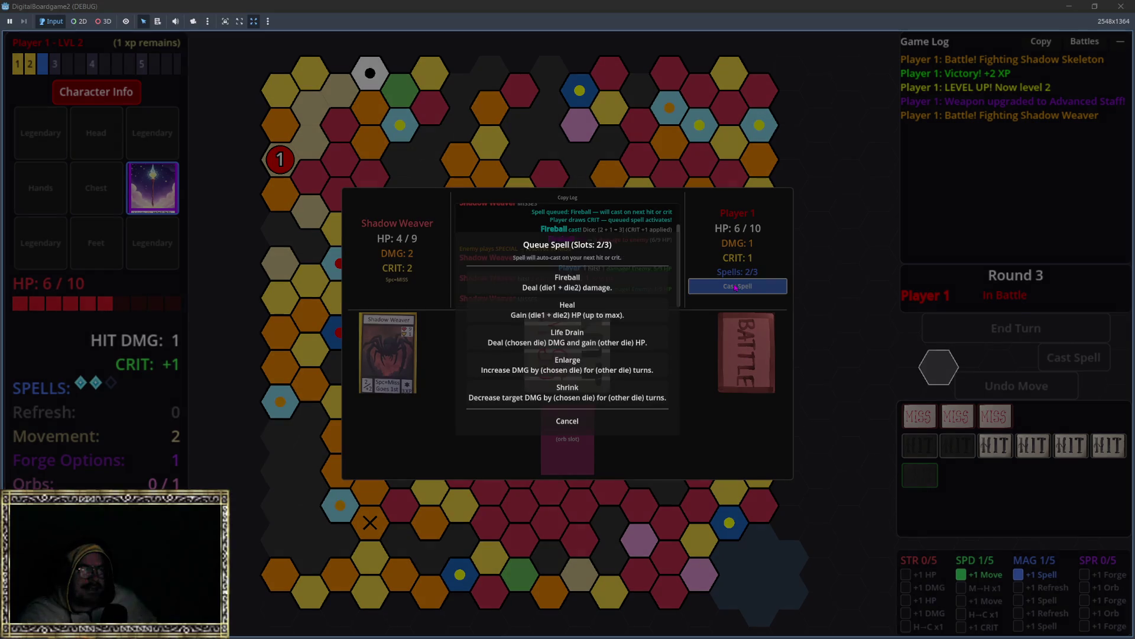
pyautogui.click(539, 289)
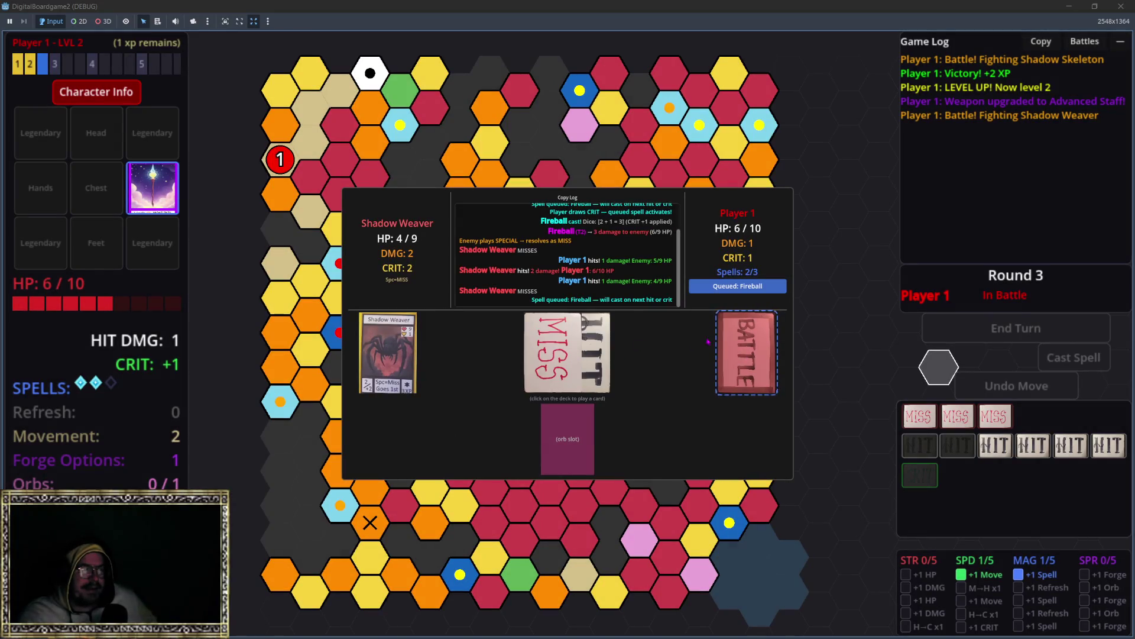
pyautogui.click(747, 357)
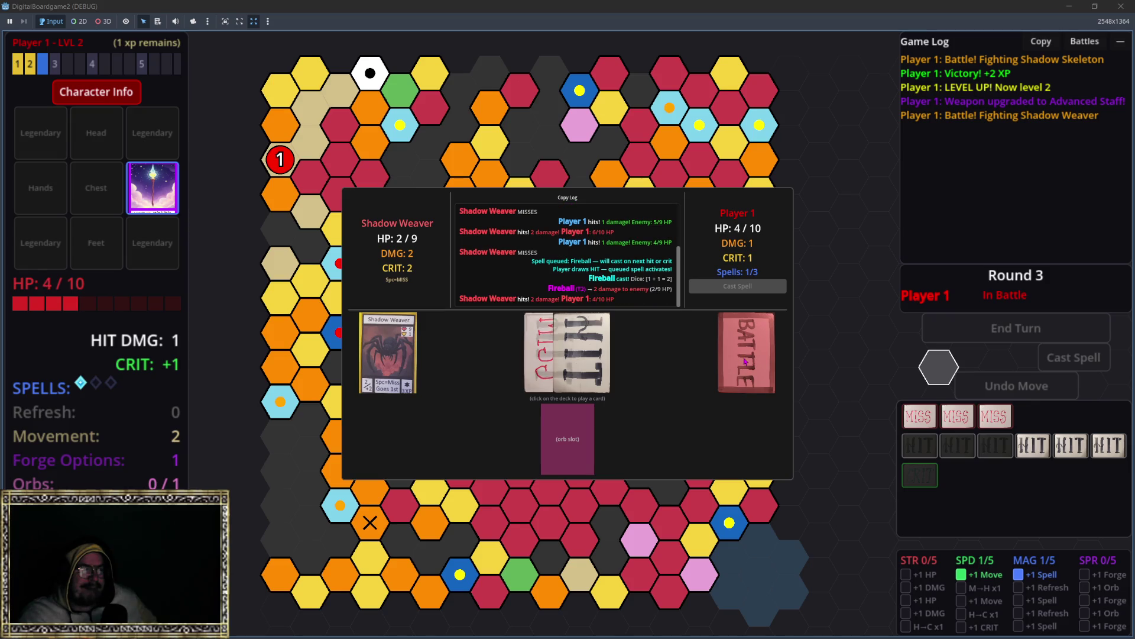
pyautogui.click(738, 287)
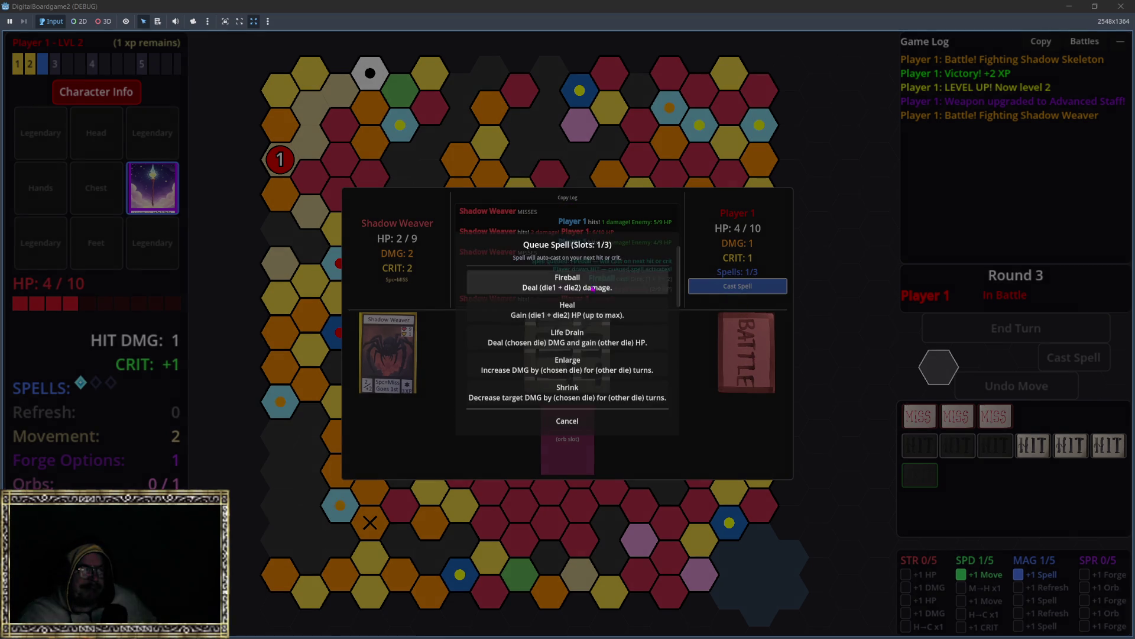
pyautogui.click(539, 288)
pyautogui.click(746, 355)
pyautogui.click(567, 348)
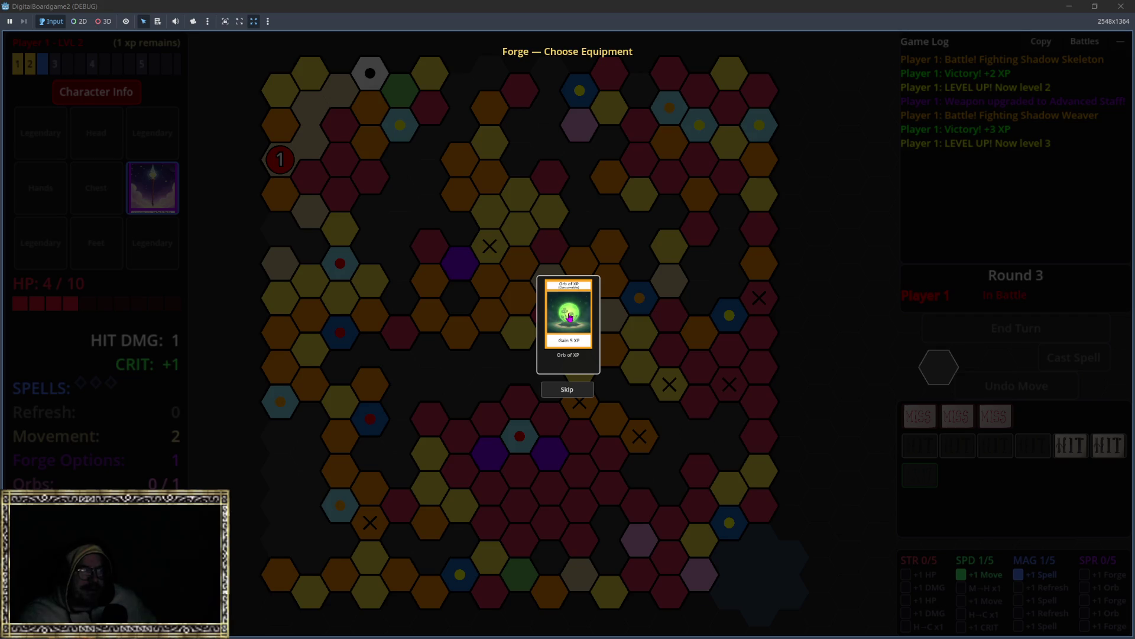
# Take the Orb of XP for level 5, choosing Speed MISS→HIT x1, Spirit +1 Forge Option and +1 Orb Slot.
pyautogui.click(569, 319)
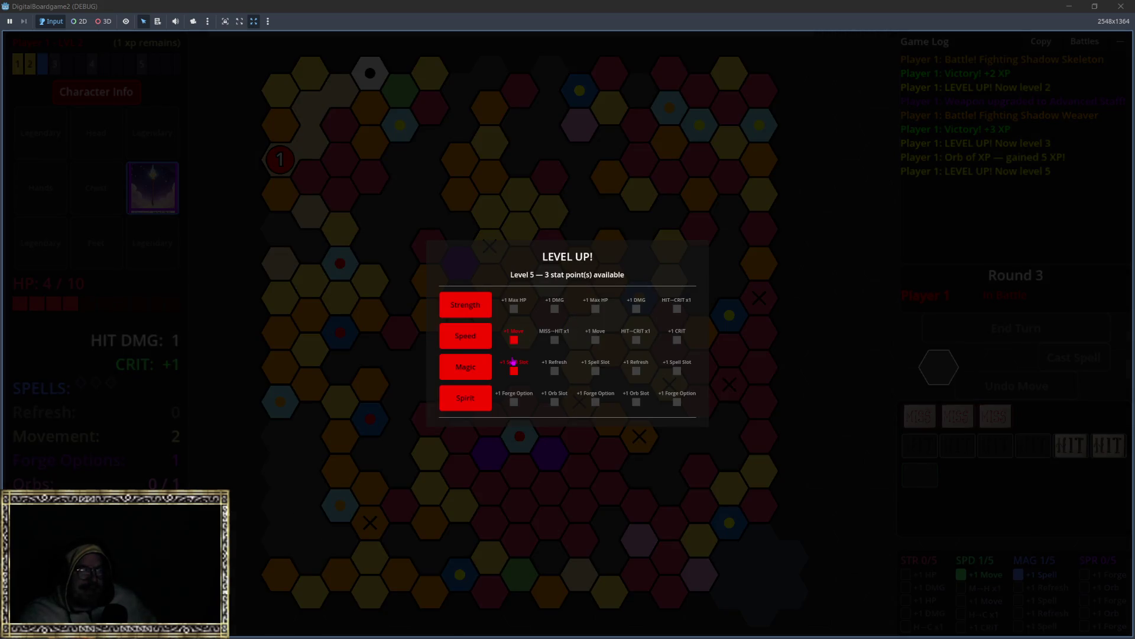
pyautogui.click(450, 345)
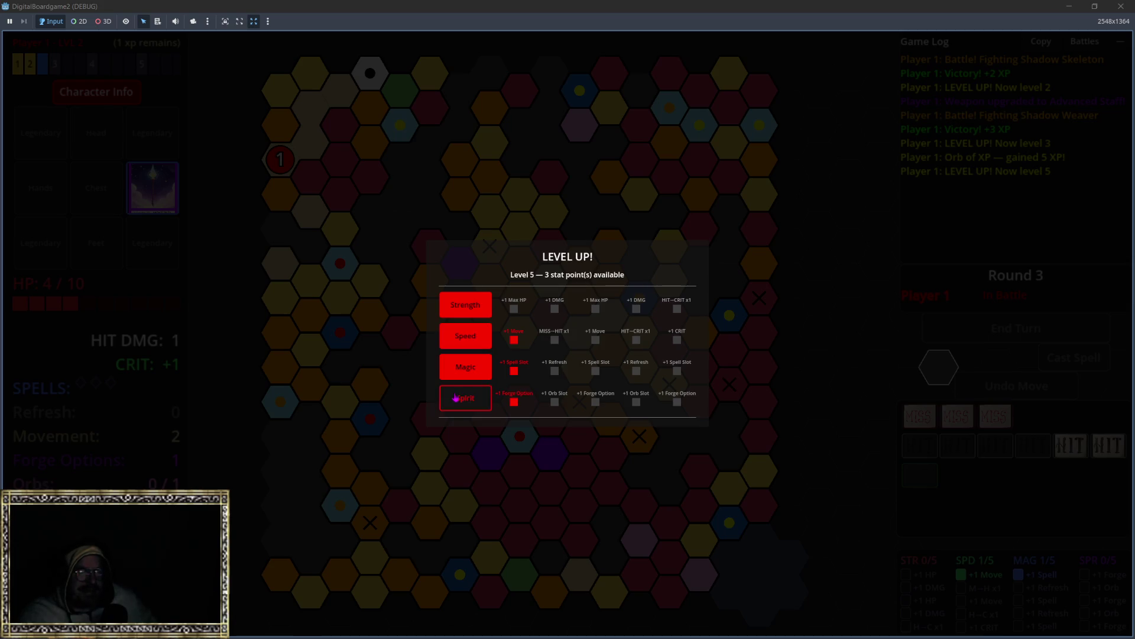
pyautogui.click(486, 338)
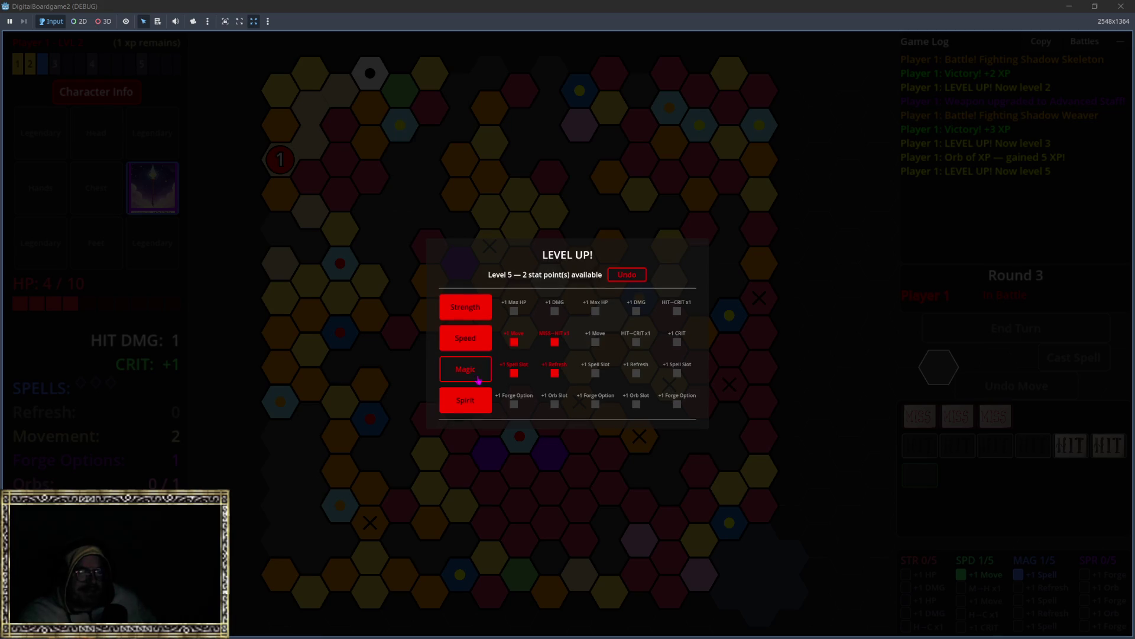
pyautogui.click(471, 408)
pyautogui.click(472, 408)
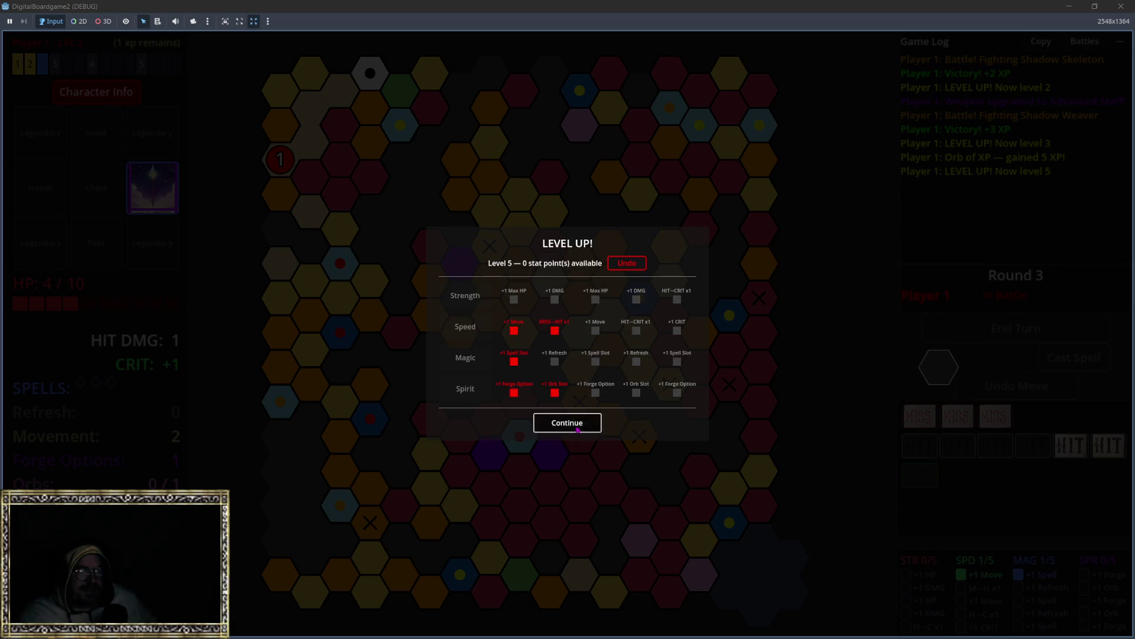
pyautogui.click(578, 427)
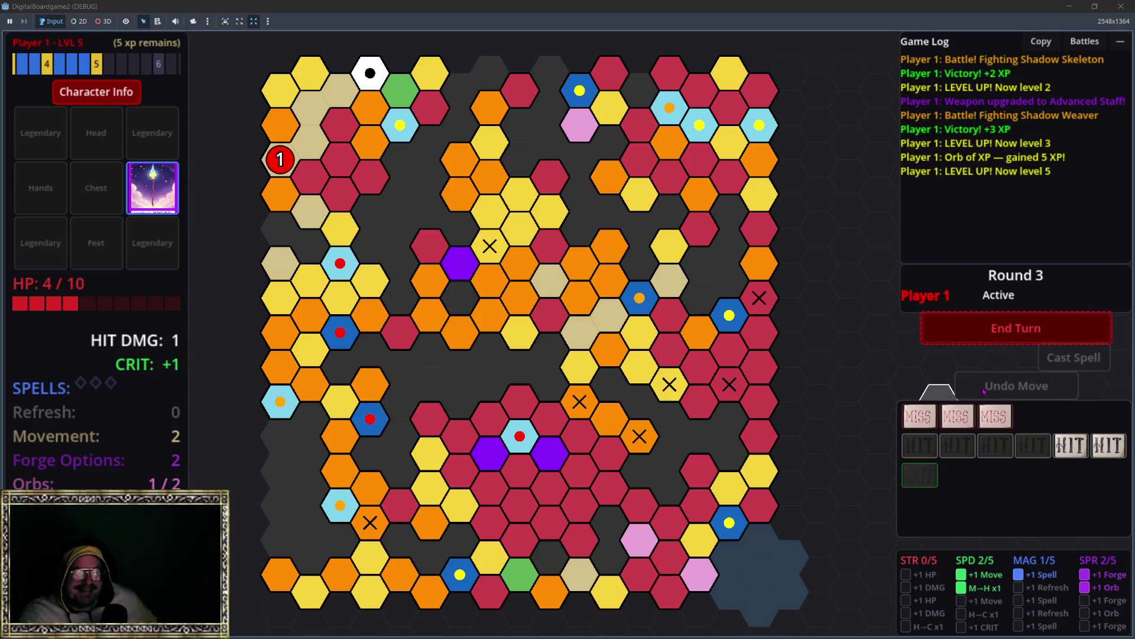
# End the turn, move to the town hex and replenish to 10/10 HP.
pyautogui.press('space')
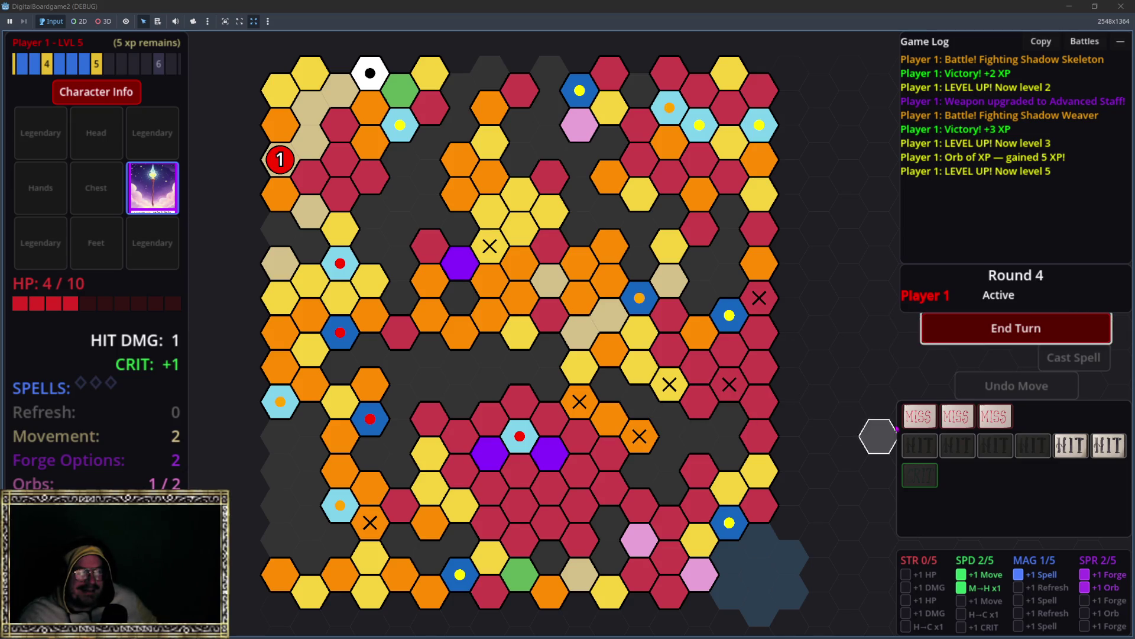
pyautogui.click(279, 163)
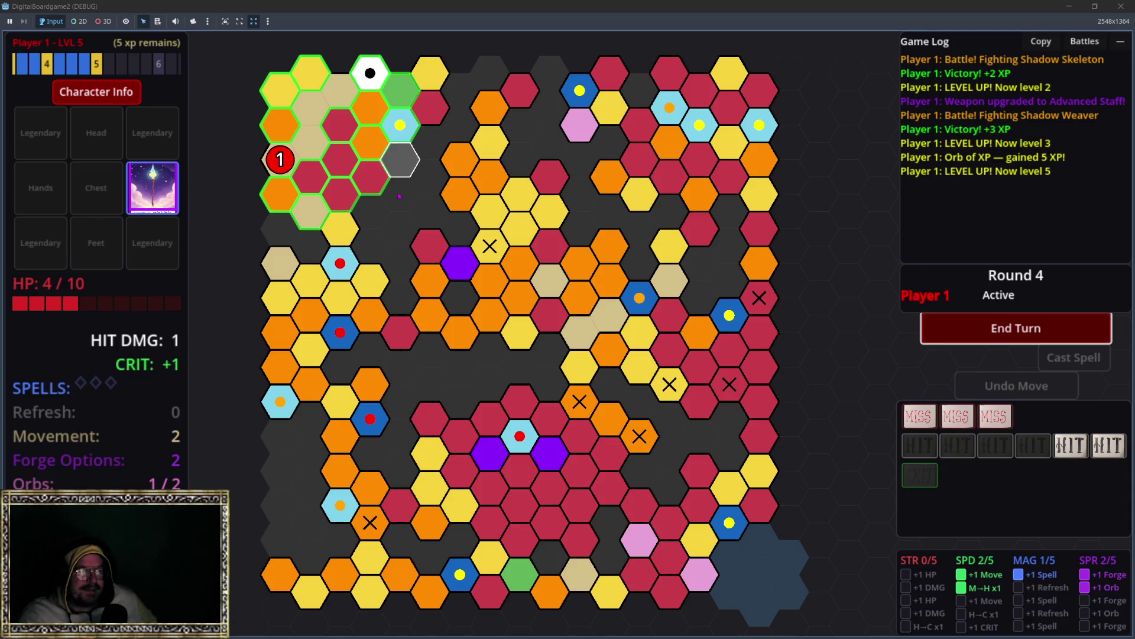
pyautogui.click(367, 78)
pyautogui.click(1016, 329)
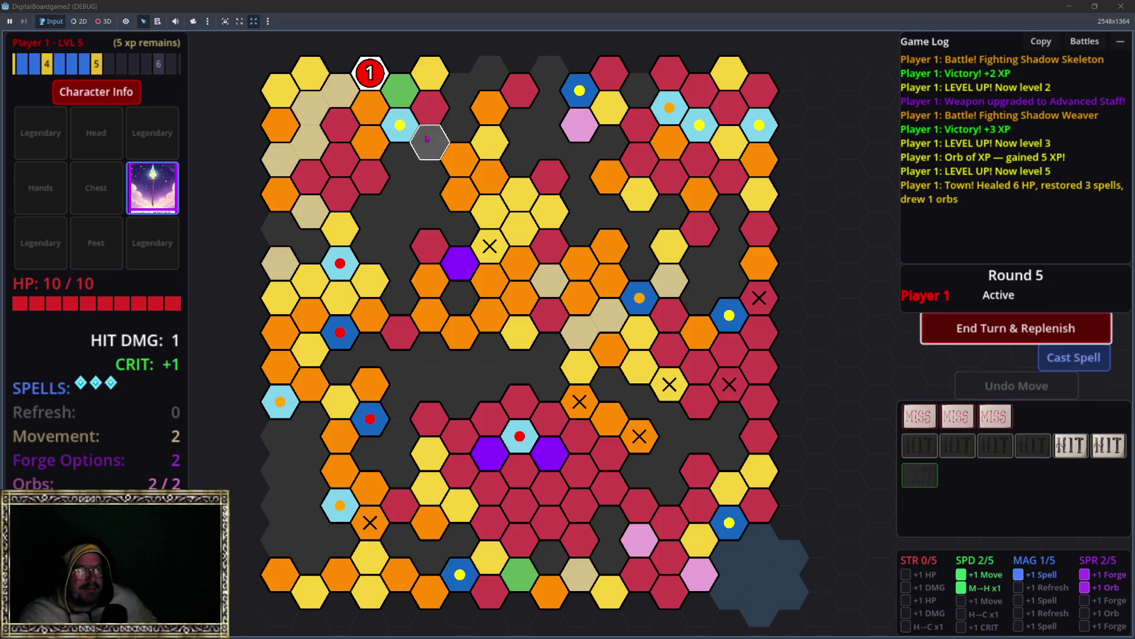
# Move onto the left battle hex and start the Round 5 Shadow Serpent battle.
pyautogui.click(371, 76)
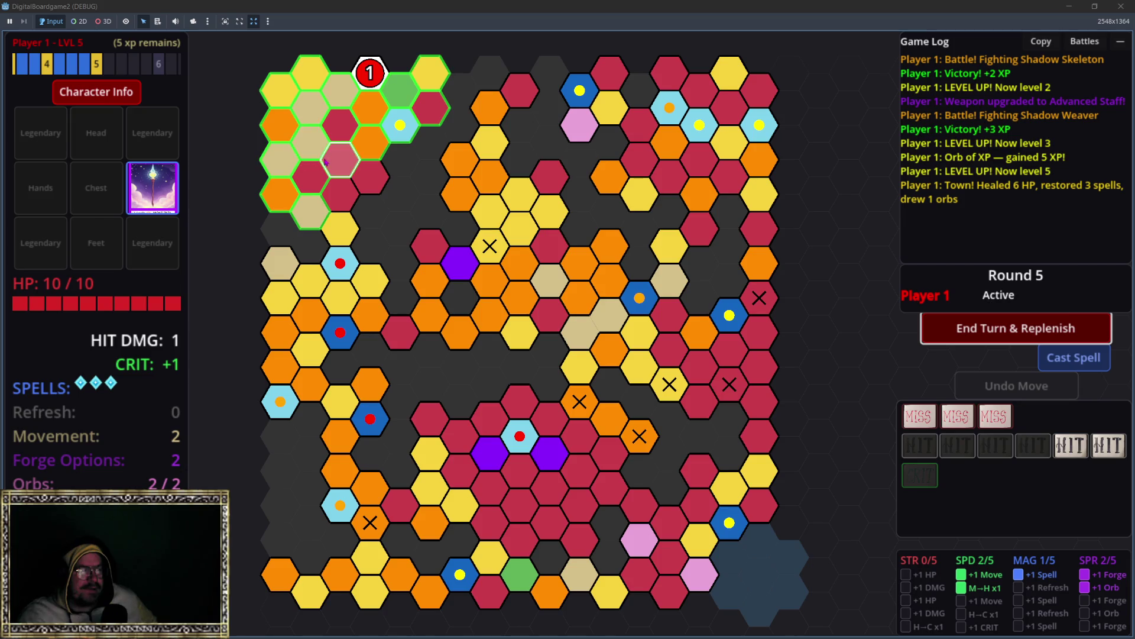
pyautogui.click(295, 197)
pyautogui.click(950, 360)
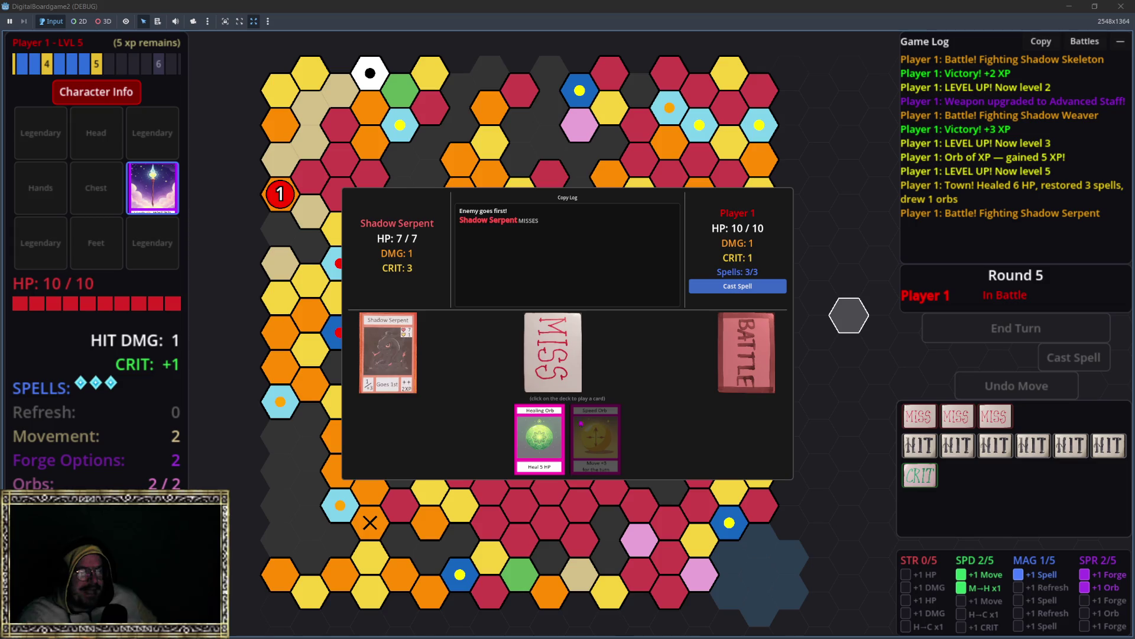
# Kill the Shadow Serpent with two queued Fireballs and continue to the Advanced Cap/Boots forge.
pyautogui.moveTo(564, 447)
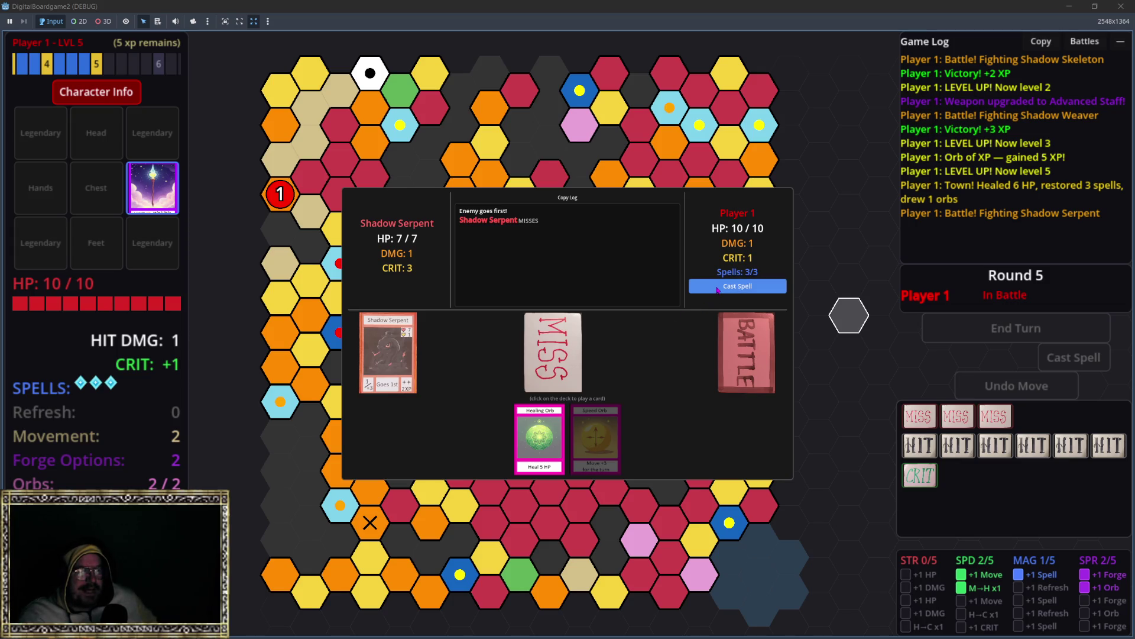
pyautogui.click(718, 288)
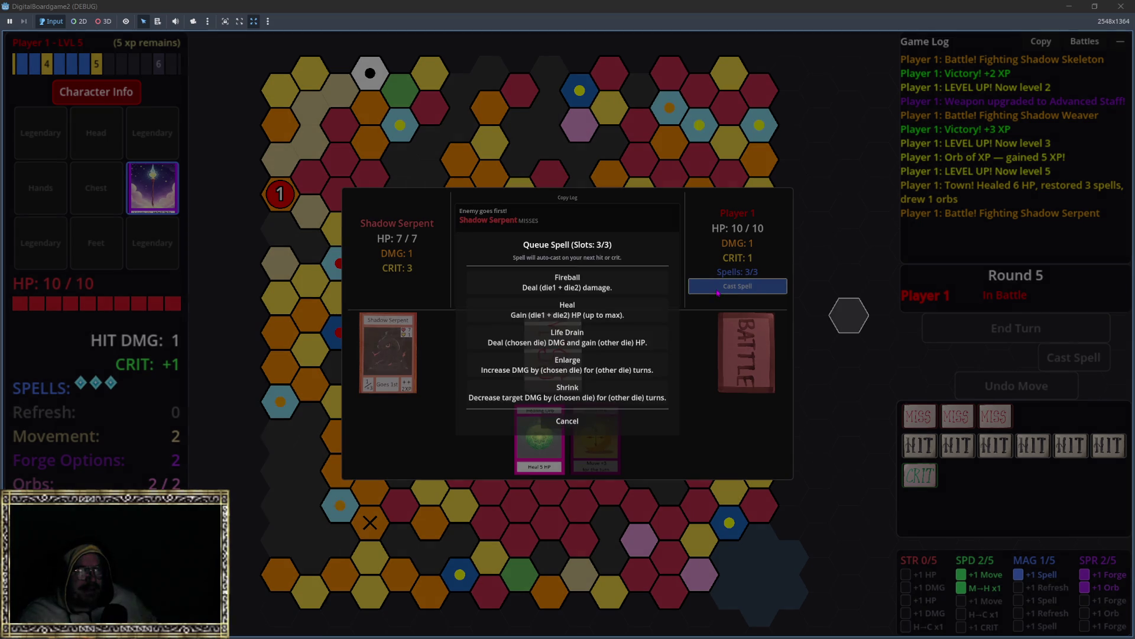
pyautogui.click(554, 282)
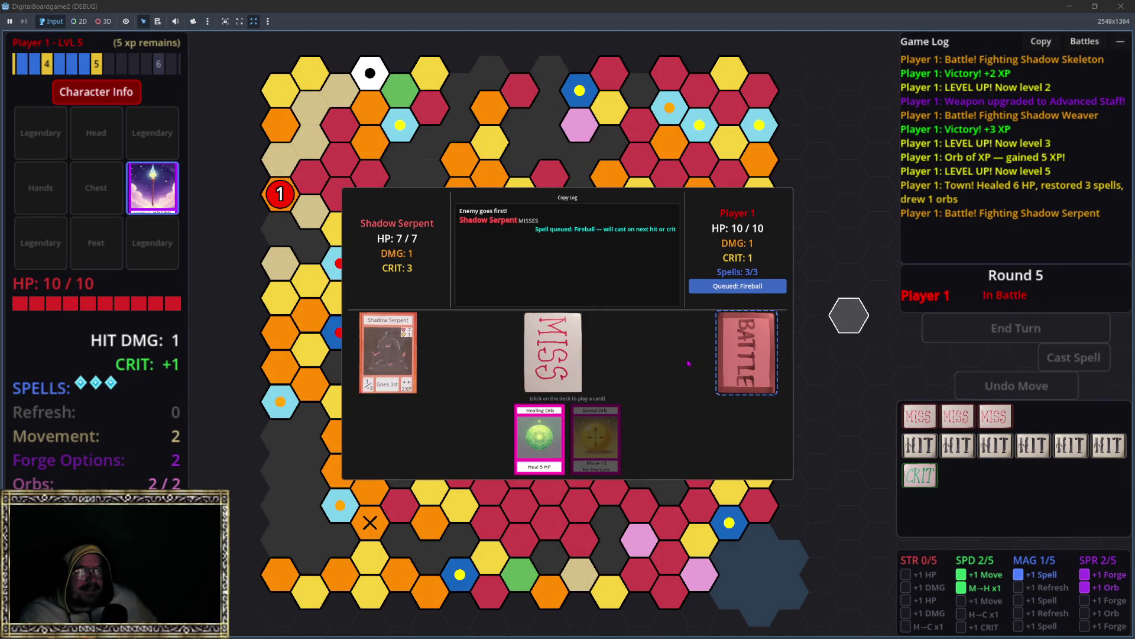
pyautogui.click(761, 360)
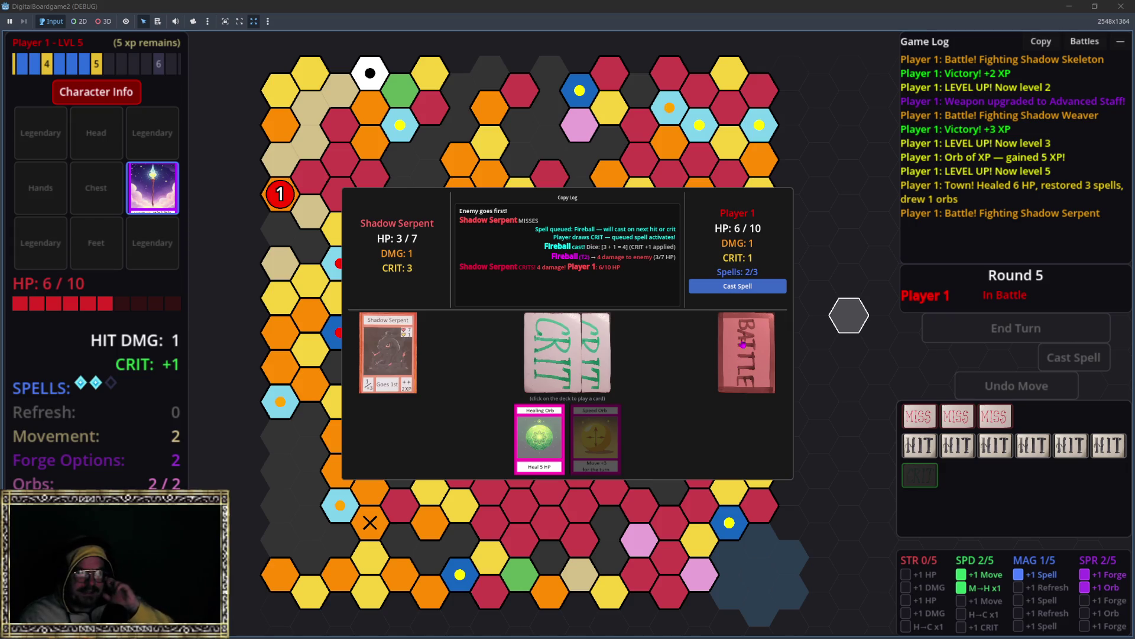
pyautogui.click(732, 288)
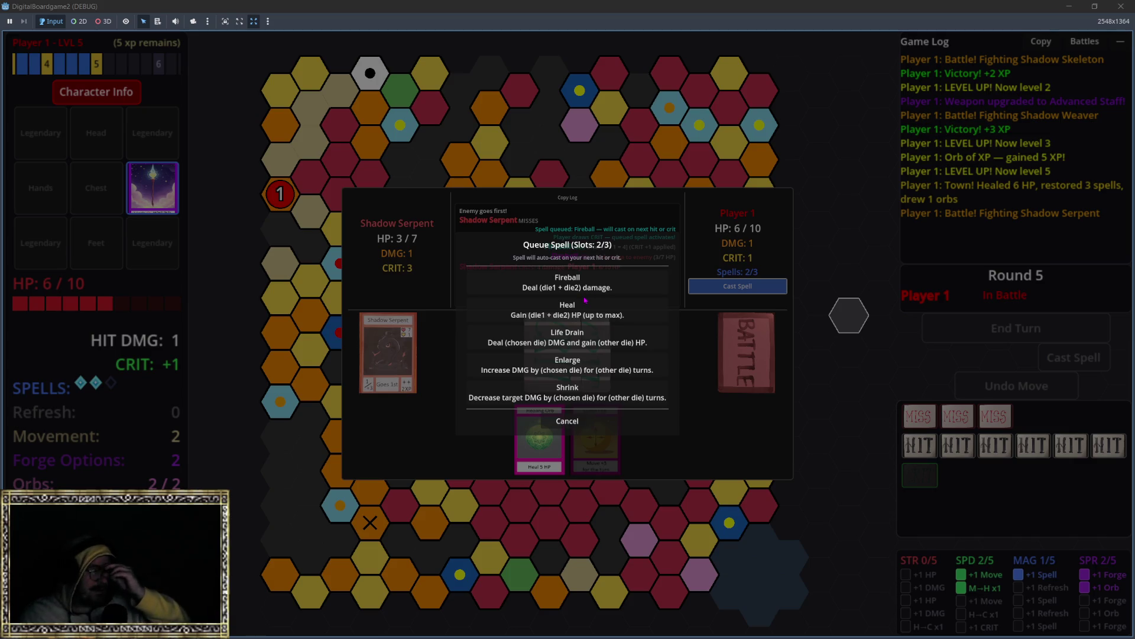
pyautogui.click(582, 284)
pyautogui.click(766, 349)
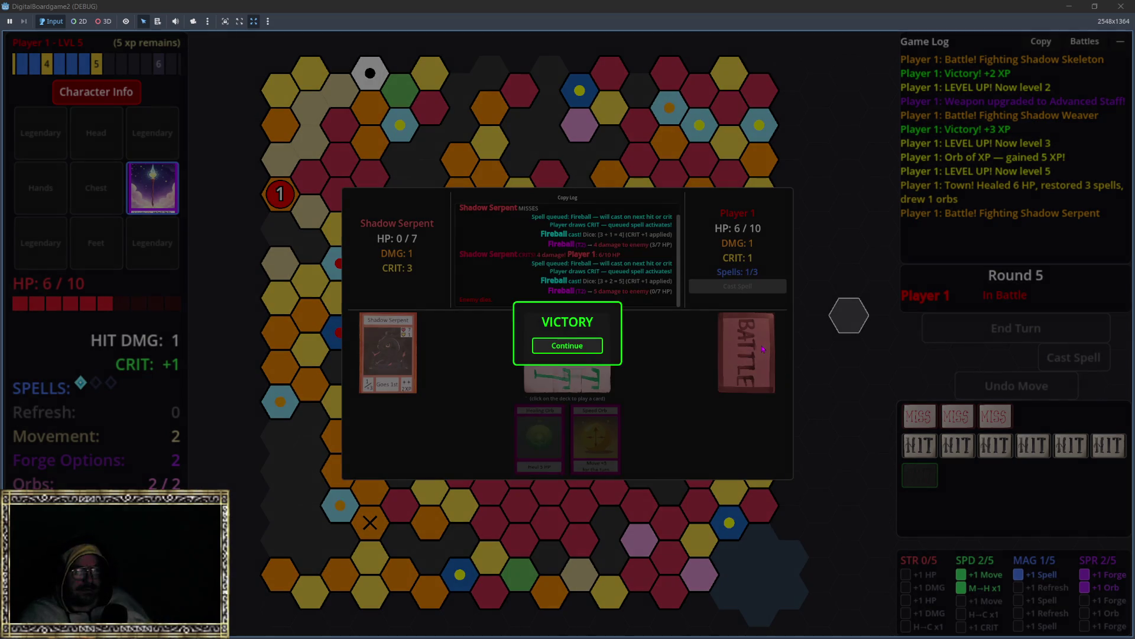
pyautogui.click(567, 346)
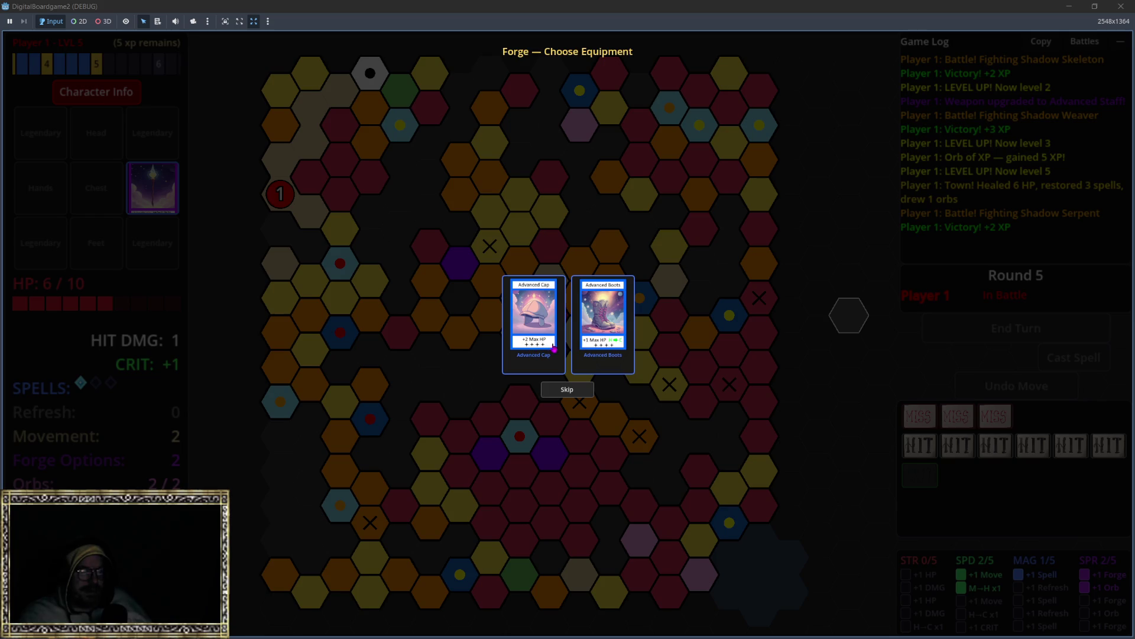
# Equip the Advanced Boots, end the turn, move a hex and start a Shadow Spider battle.
pyautogui.click(614, 332)
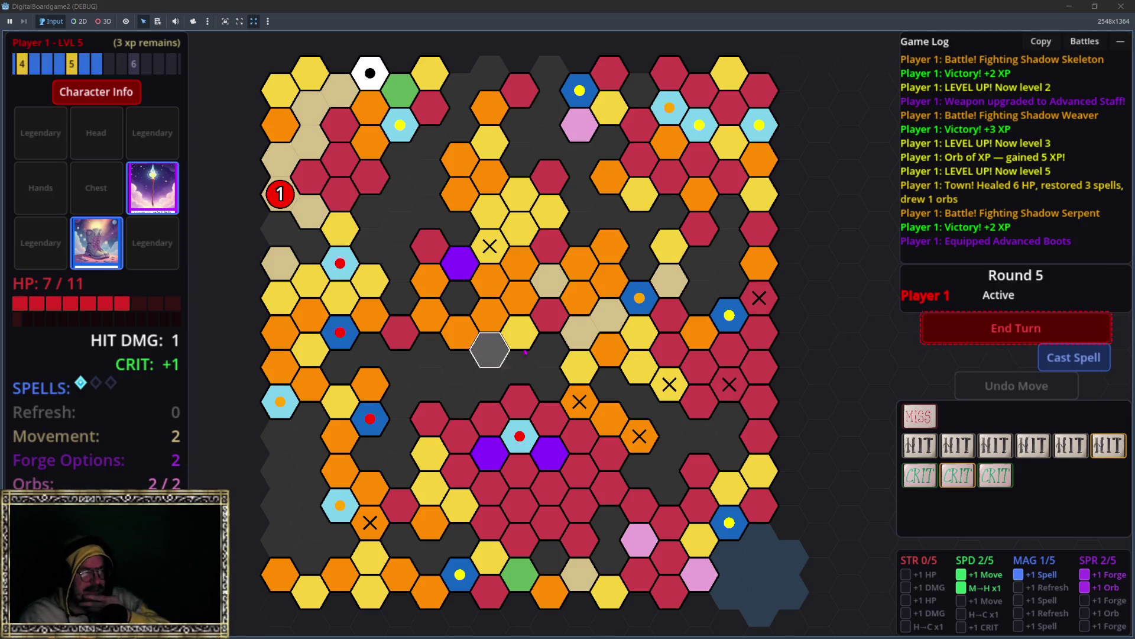
pyautogui.click(1016, 328)
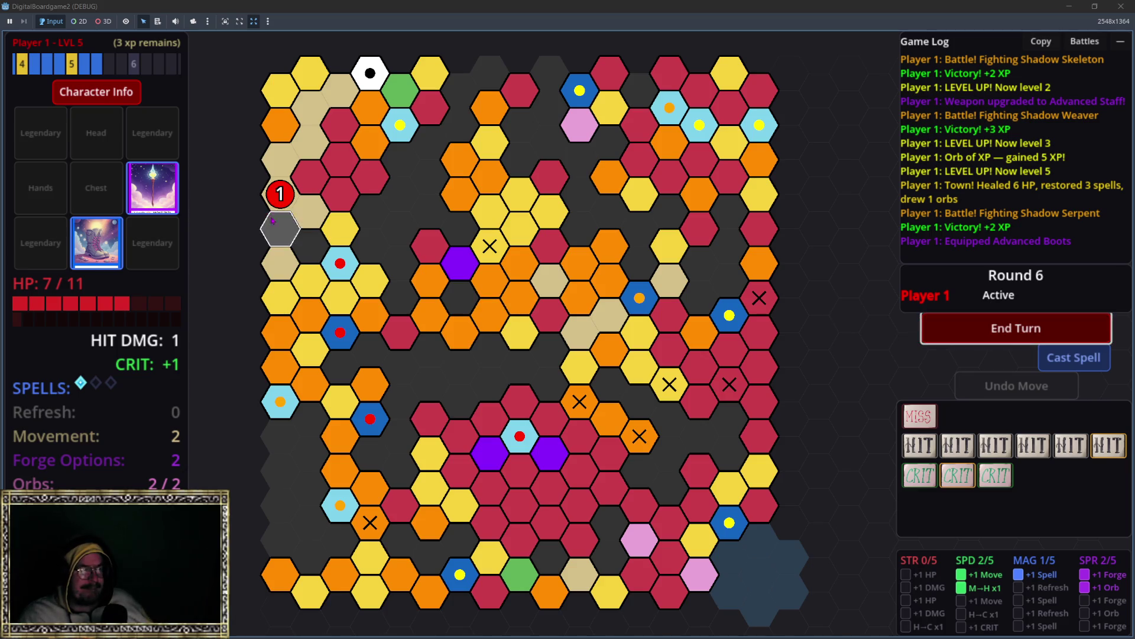
pyautogui.click(297, 203)
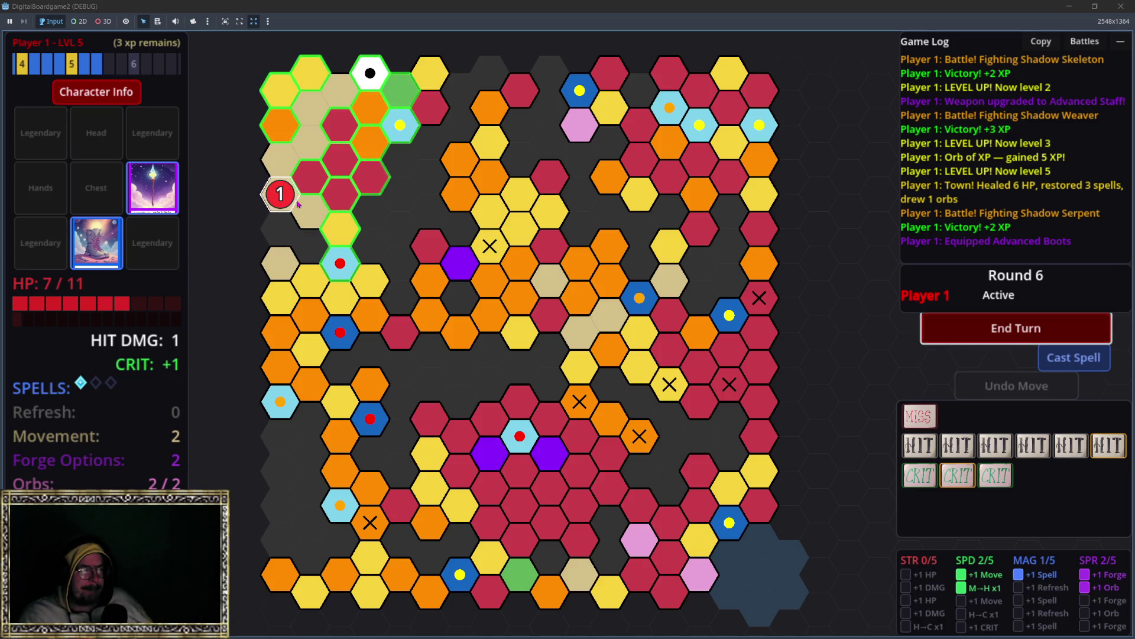
pyautogui.click(340, 228)
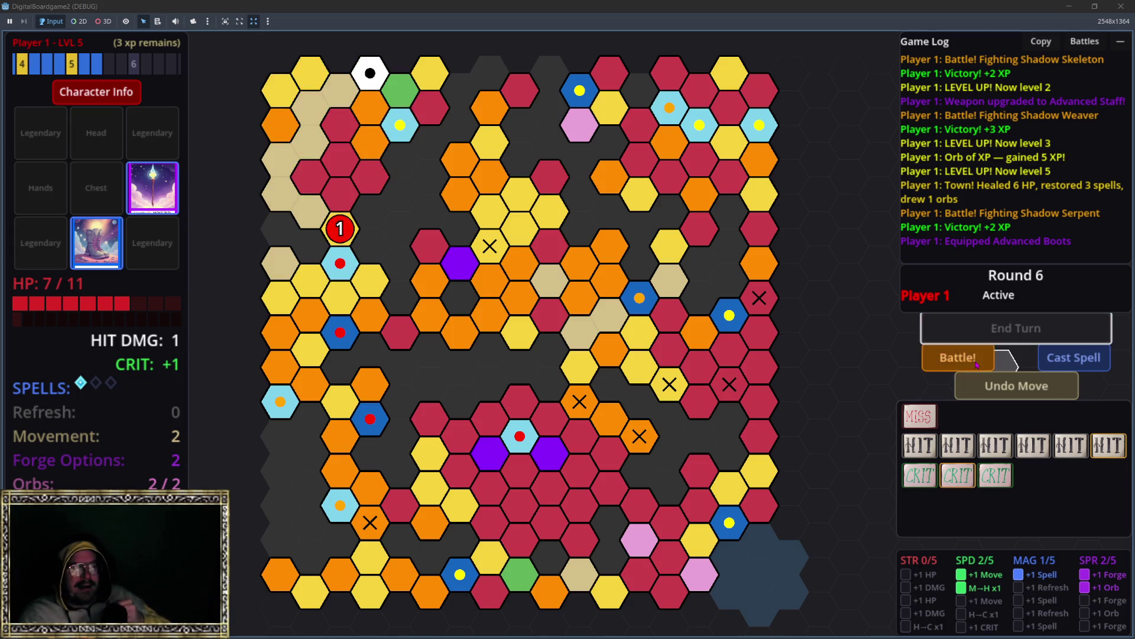
pyautogui.click(958, 357)
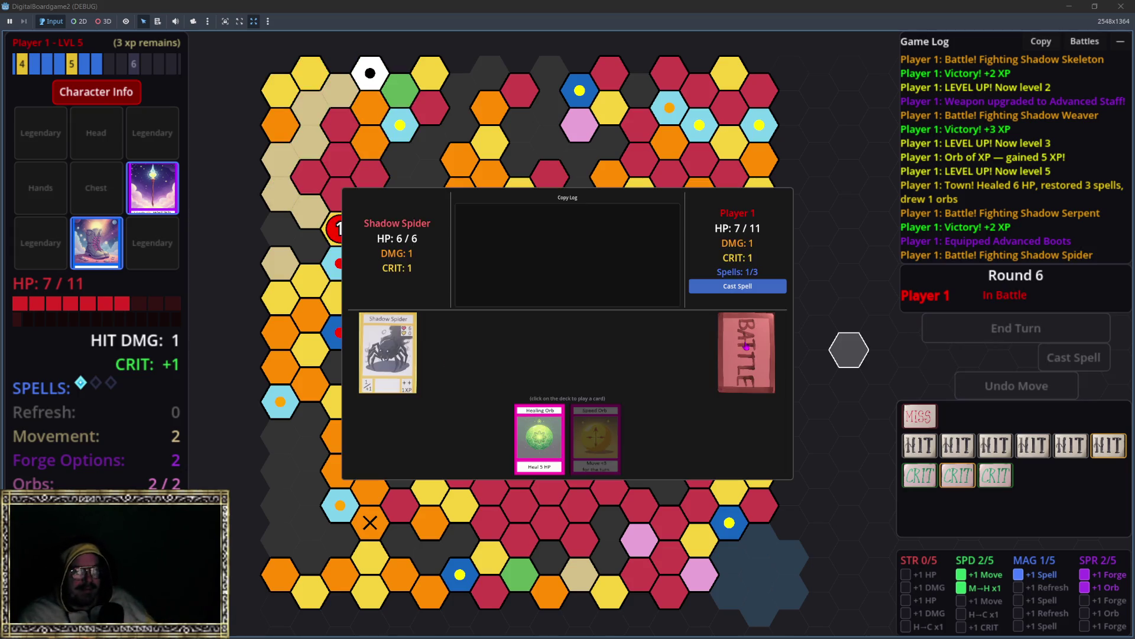
# Beat the Shadow Spider with a queued Fireball and take the Quality Thick Gloves.
pyautogui.click(738, 286)
pyautogui.click(572, 290)
pyautogui.click(739, 355)
pyautogui.click(739, 358)
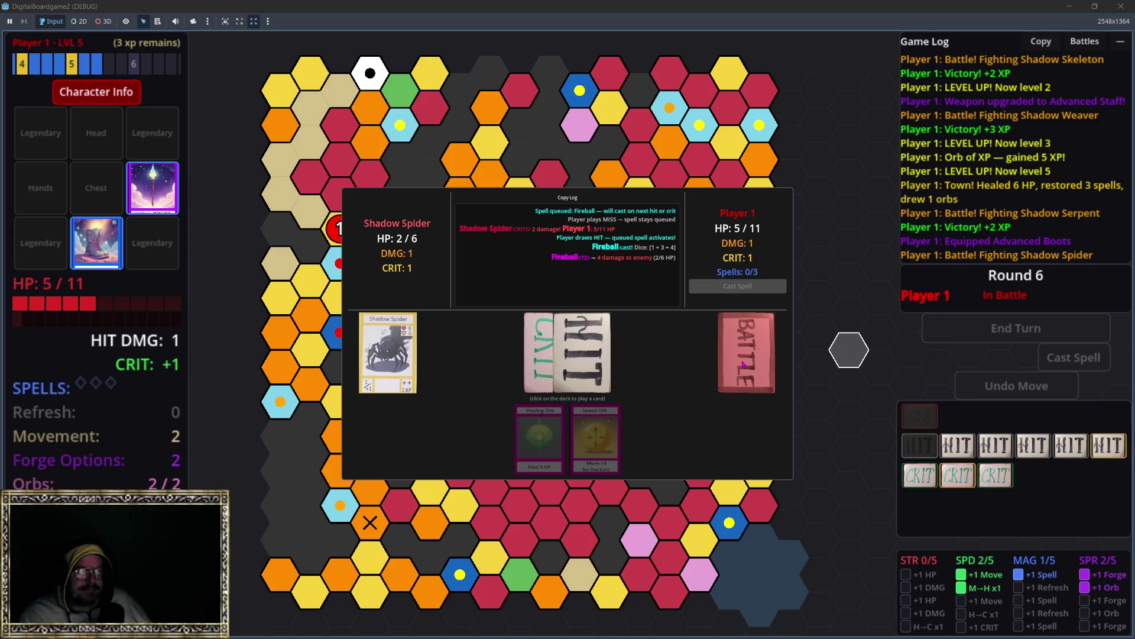
pyautogui.click(735, 361)
pyautogui.click(741, 358)
pyautogui.click(577, 350)
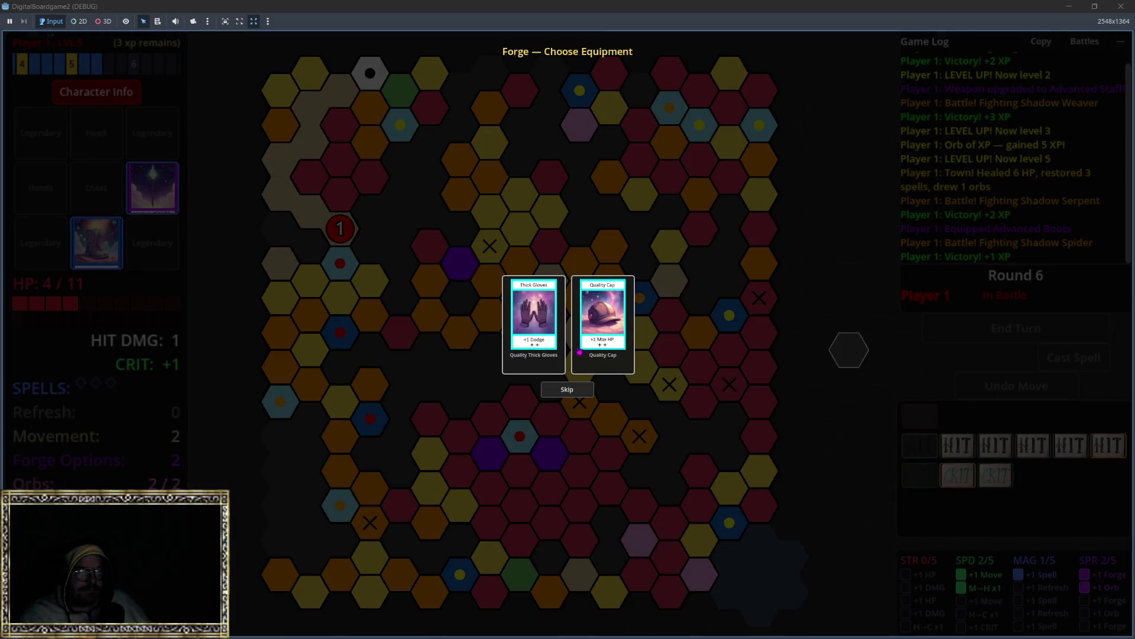
pyautogui.click(534, 331)
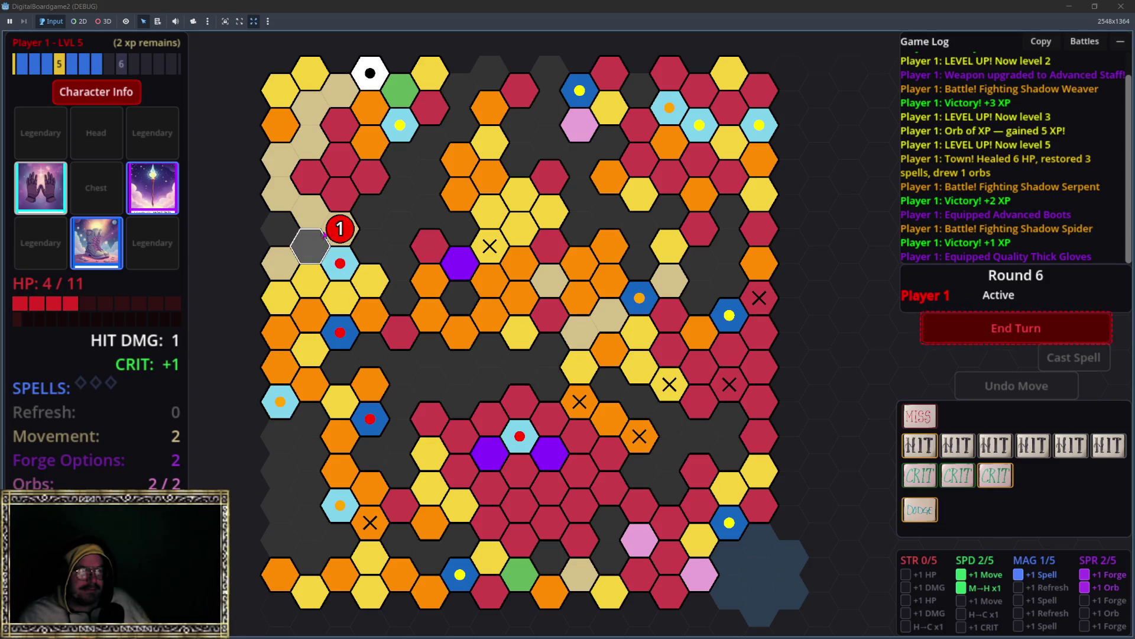
# End the turn, move one hex down and heal from 4 to 8 HP at the Healing Well.
pyautogui.press('space')
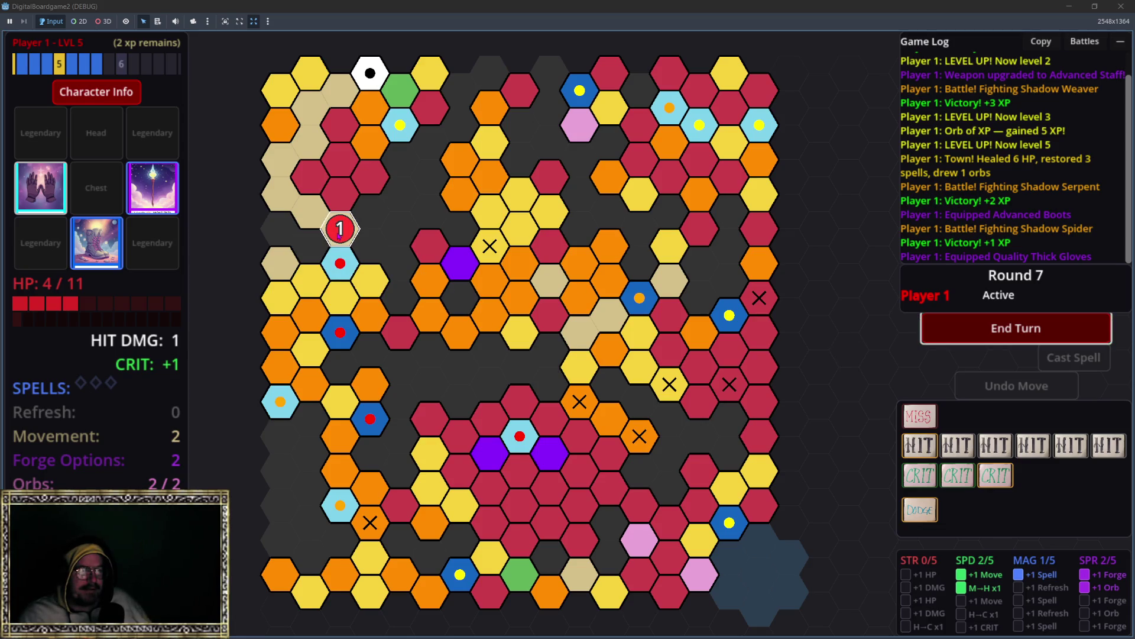
pyautogui.click(340, 263)
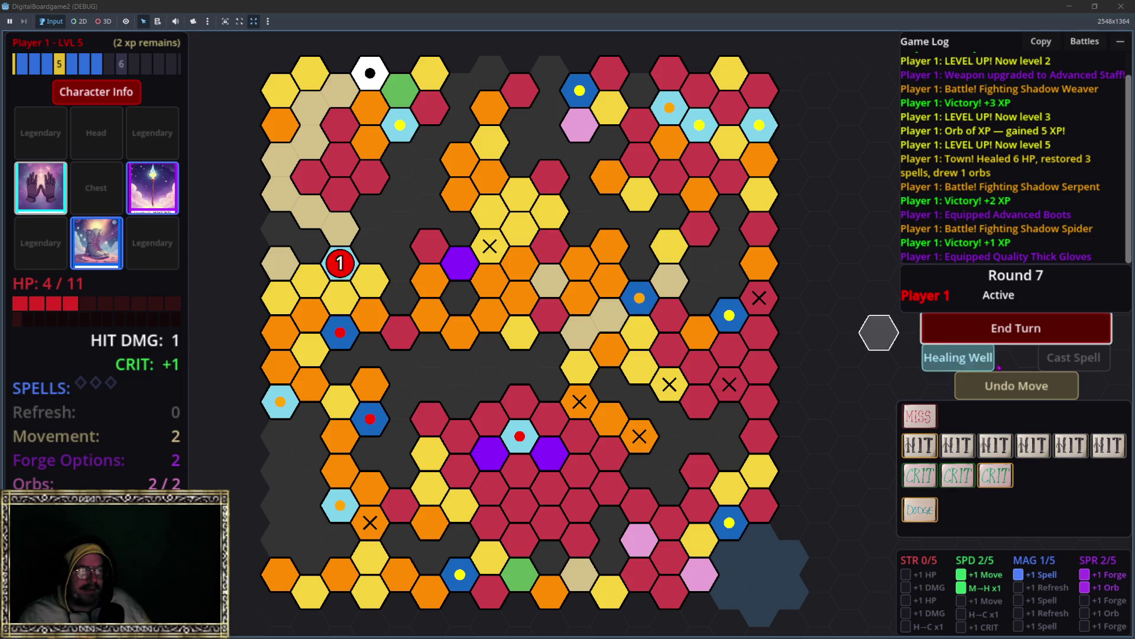
pyautogui.click(967, 356)
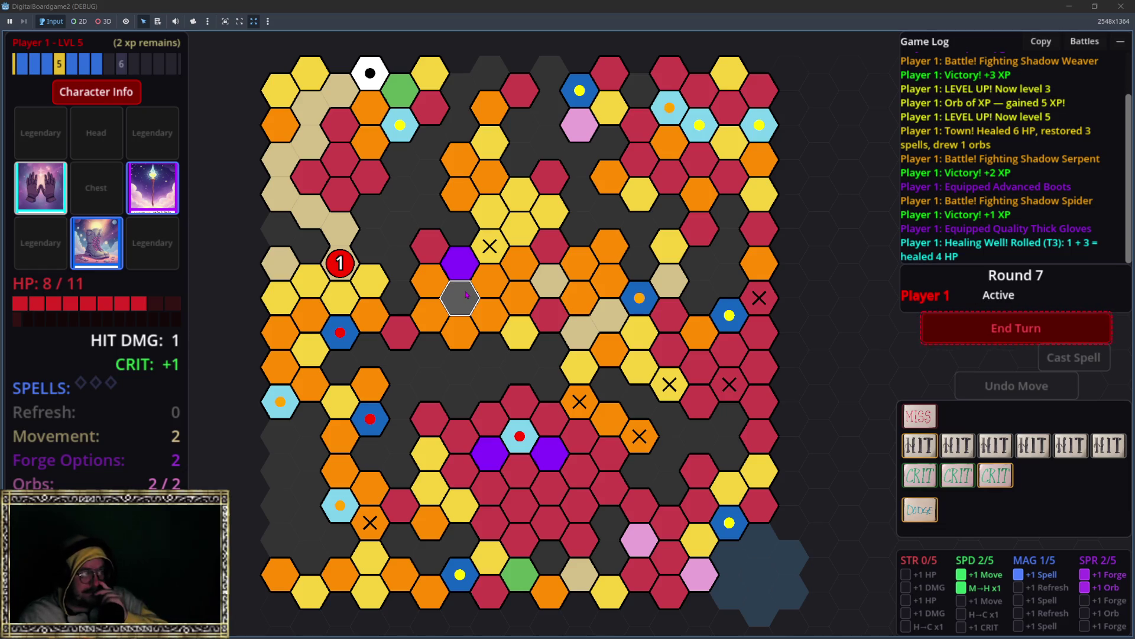
# End the turn, move onto the blue shrine hex and use the XP Shrine to reach level 6.
pyautogui.press('space')
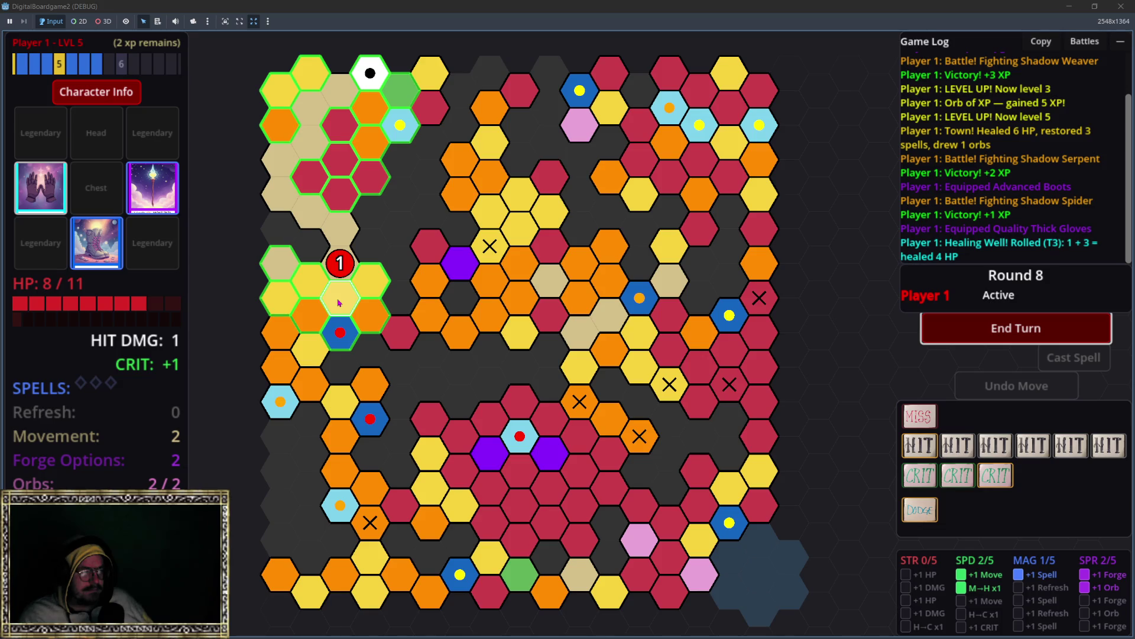
pyautogui.click(343, 322)
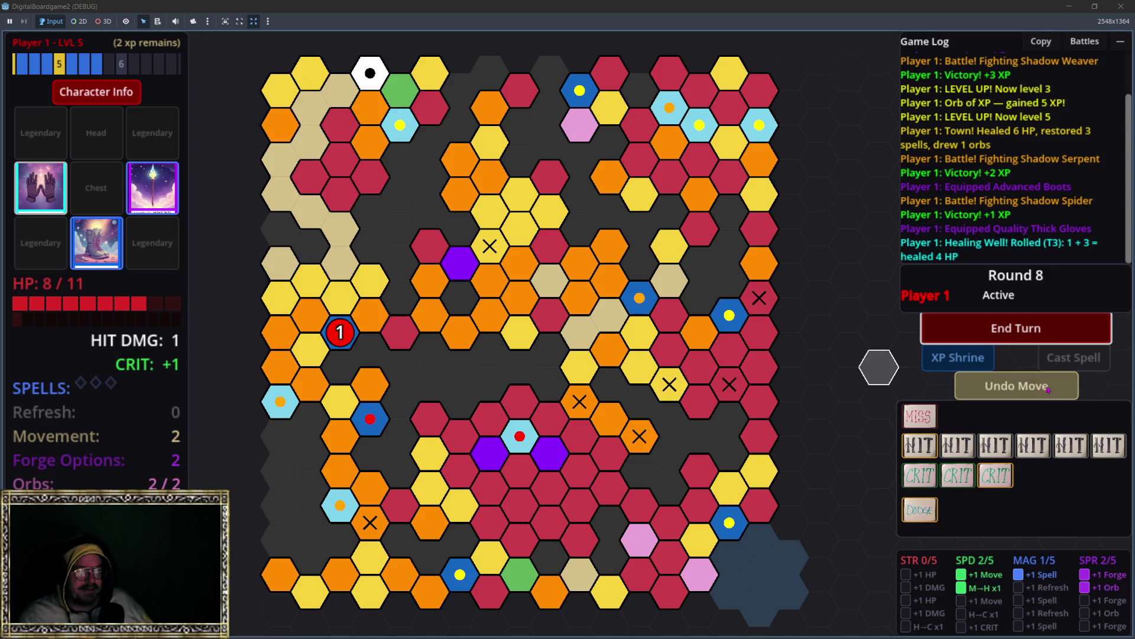
pyautogui.click(958, 357)
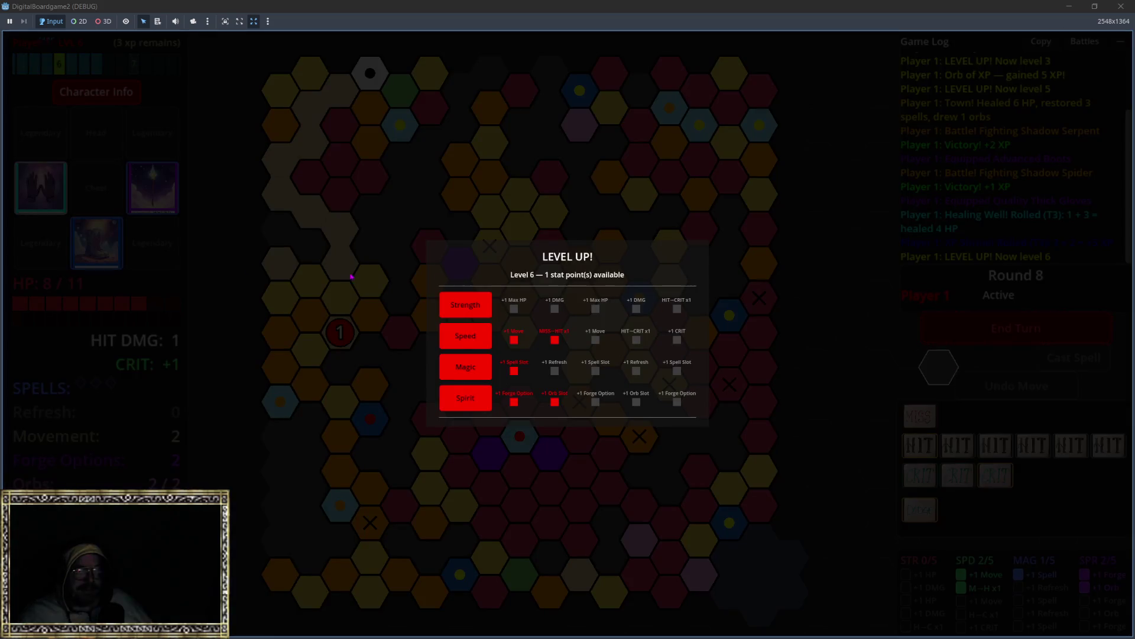
# Put the stat point into Spirit, end the turn, move up a hex and start a Shadow Spider battle.
pyautogui.click(471, 401)
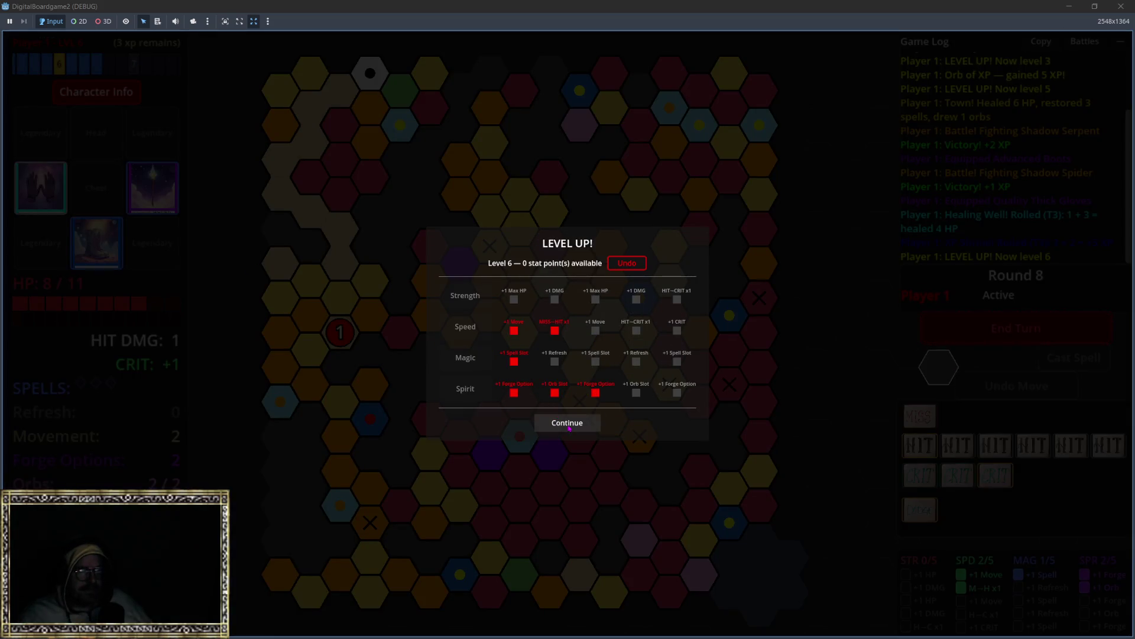
pyautogui.click(567, 422)
pyautogui.click(1016, 329)
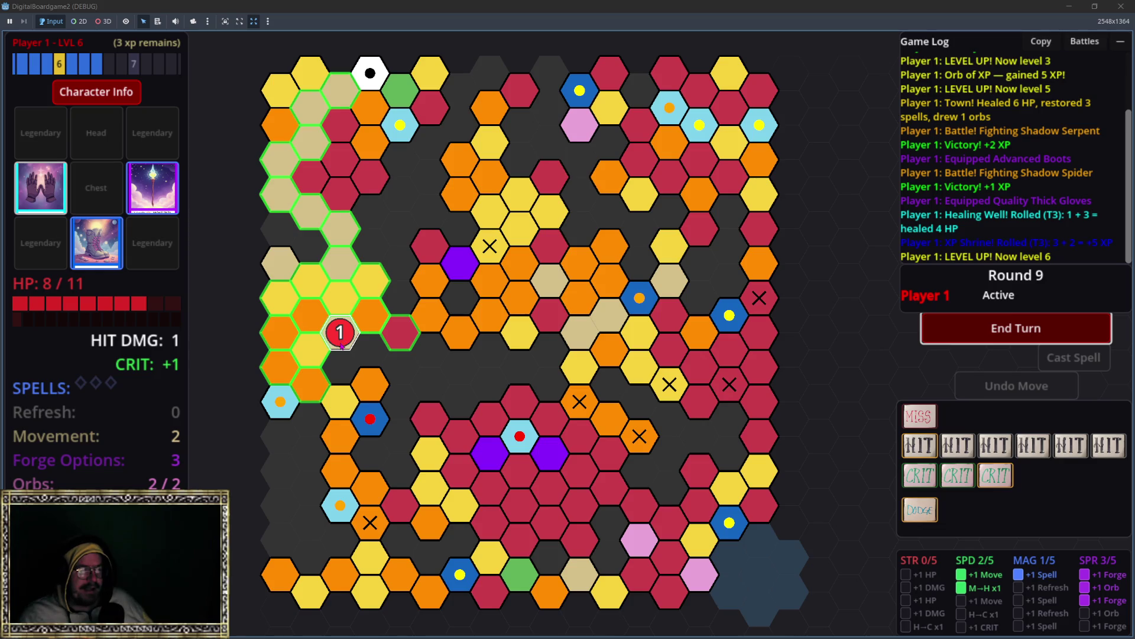
pyautogui.click(340, 297)
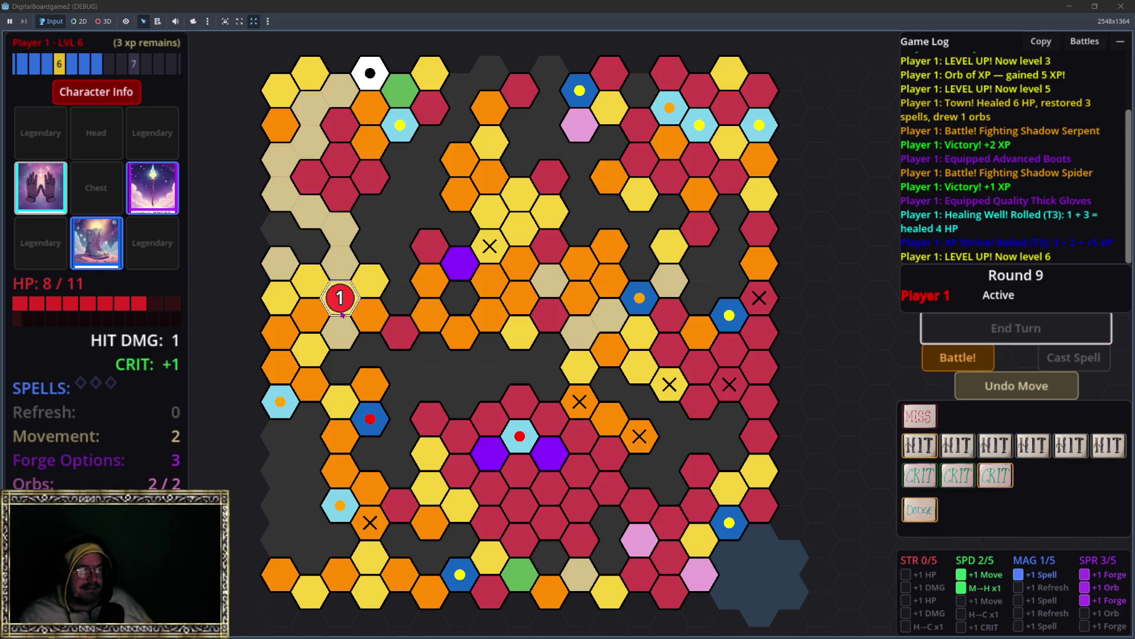
pyautogui.click(952, 359)
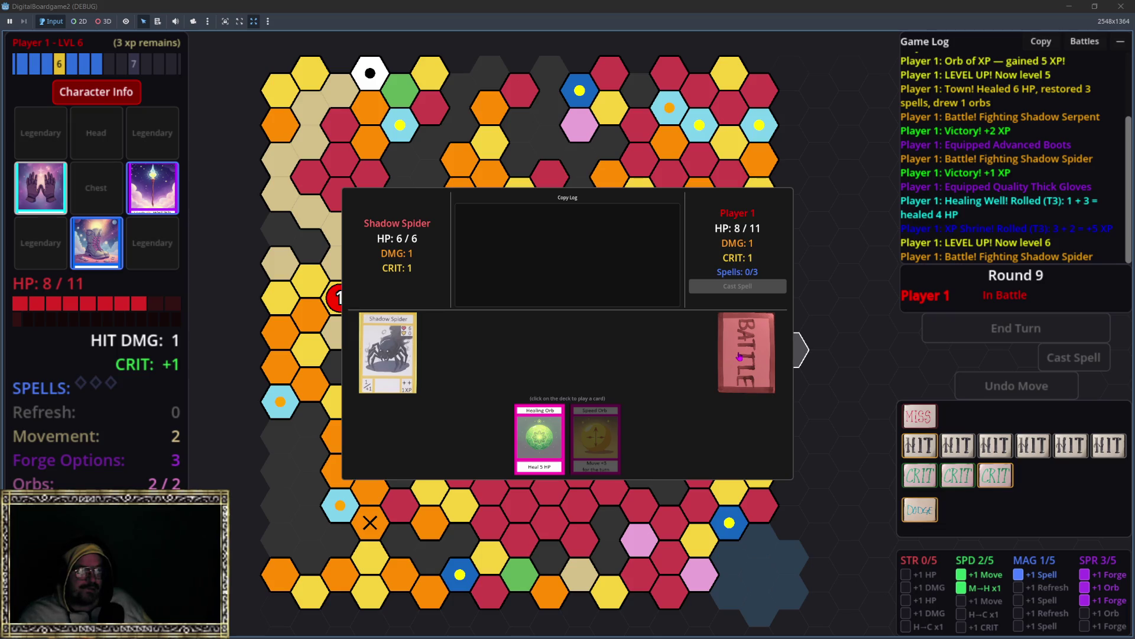
# Draw battle cards until the Shadow Spider falls, then continue to the Heavy Armor/Sandals/Gi forge.
pyautogui.click(739, 356)
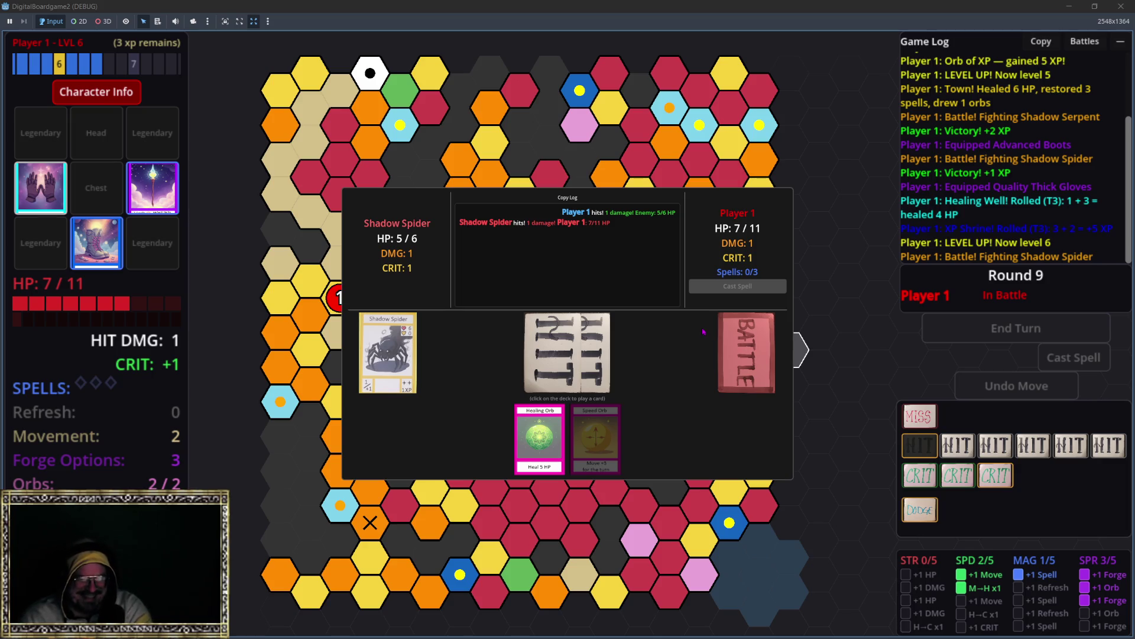
pyautogui.click(754, 365)
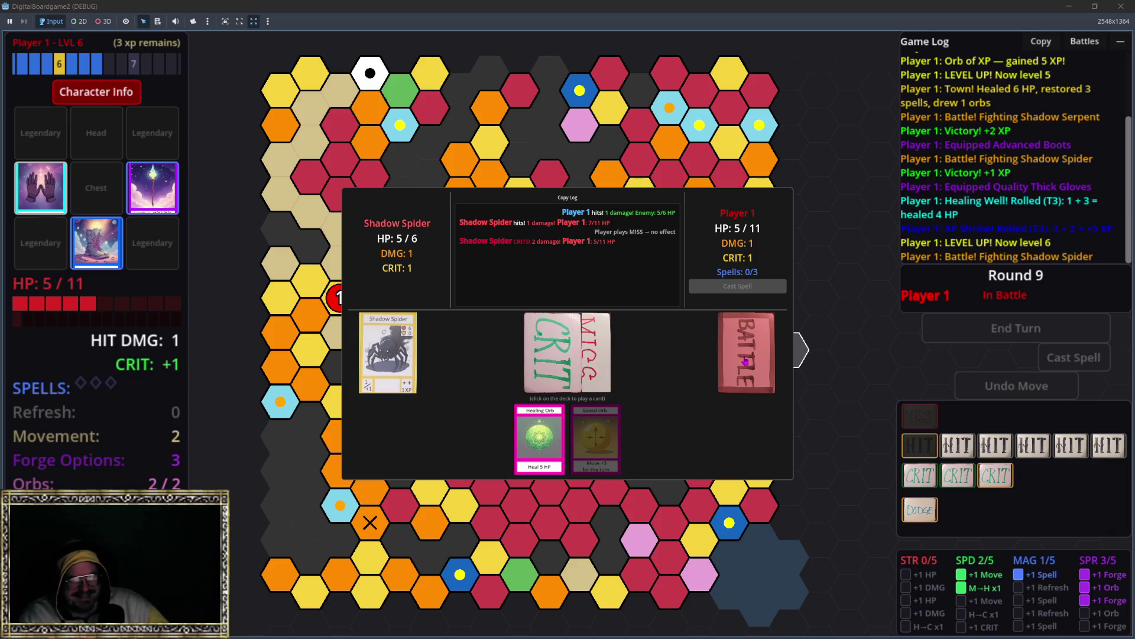
pyautogui.click(745, 361)
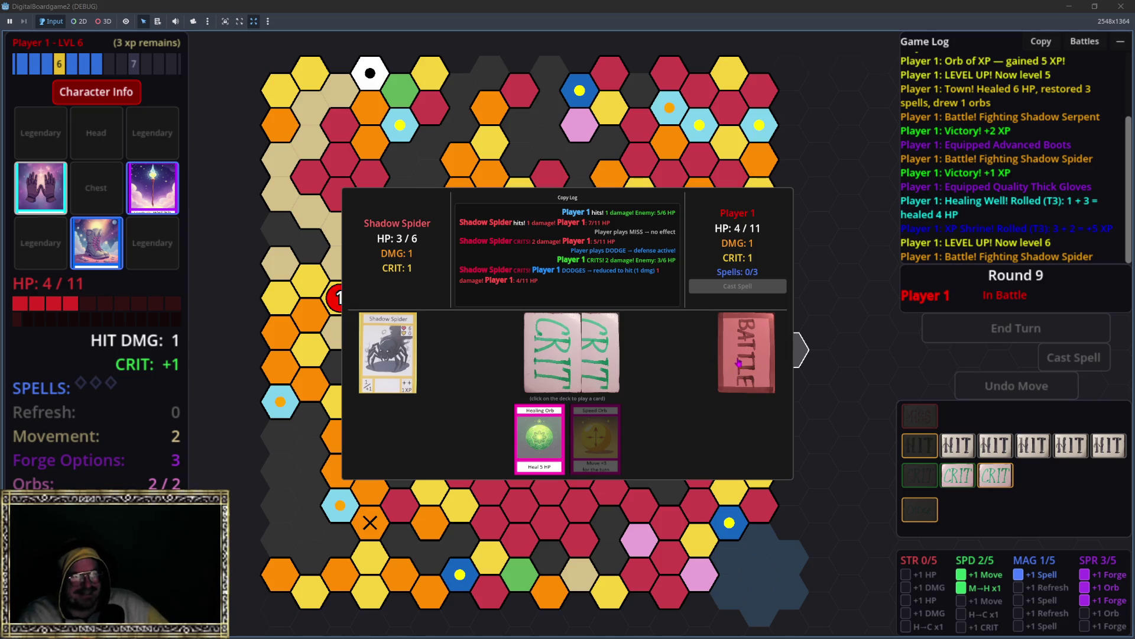
pyautogui.click(740, 358)
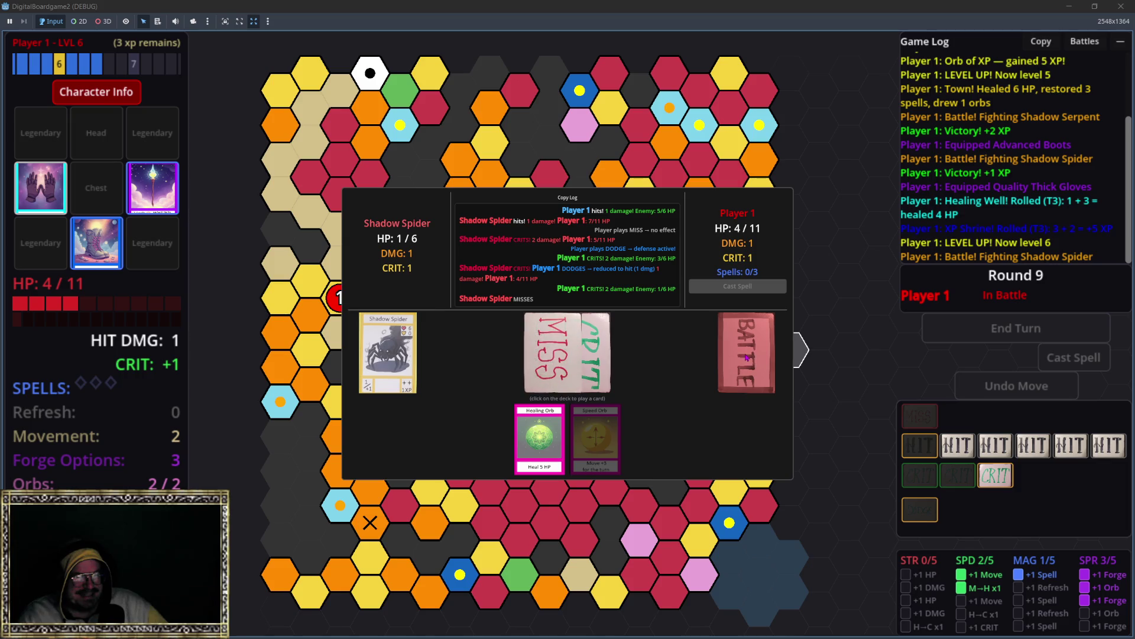
pyautogui.click(750, 361)
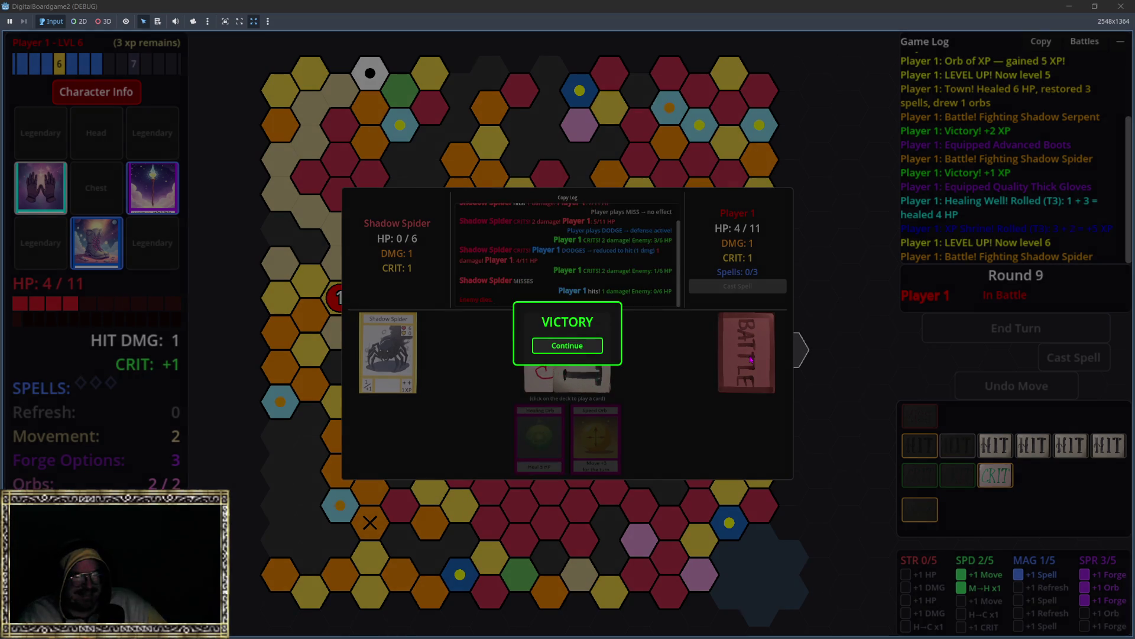
pyautogui.click(573, 346)
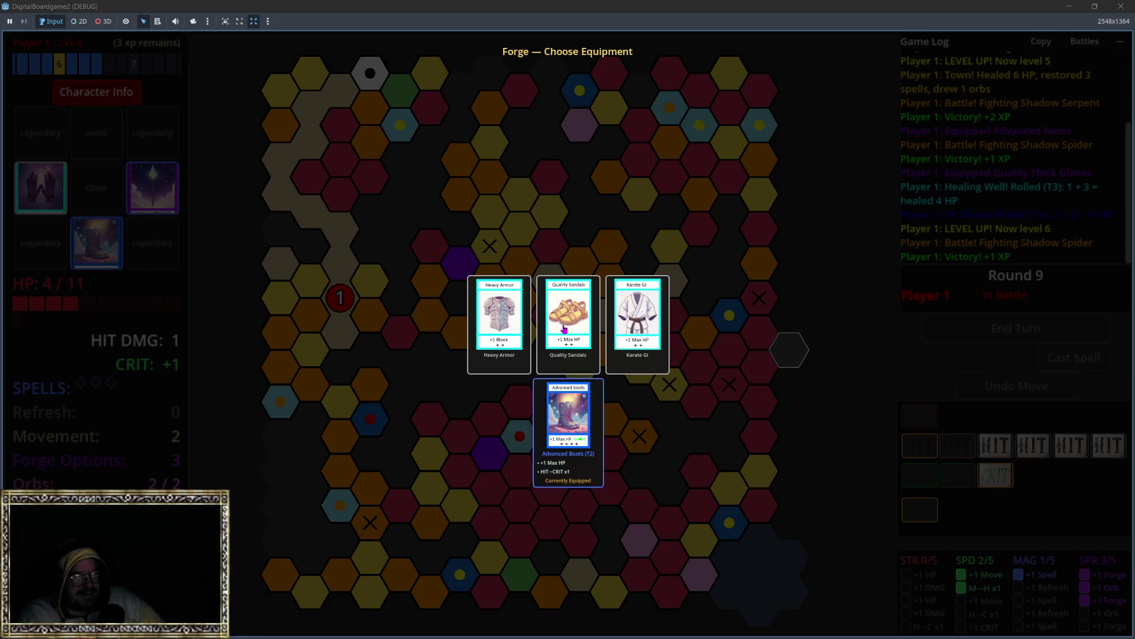
# Equip the Heavy Armor, end the turn, and move the token down-left in round 10.
pyautogui.moveTo(587, 339)
pyautogui.click(500, 334)
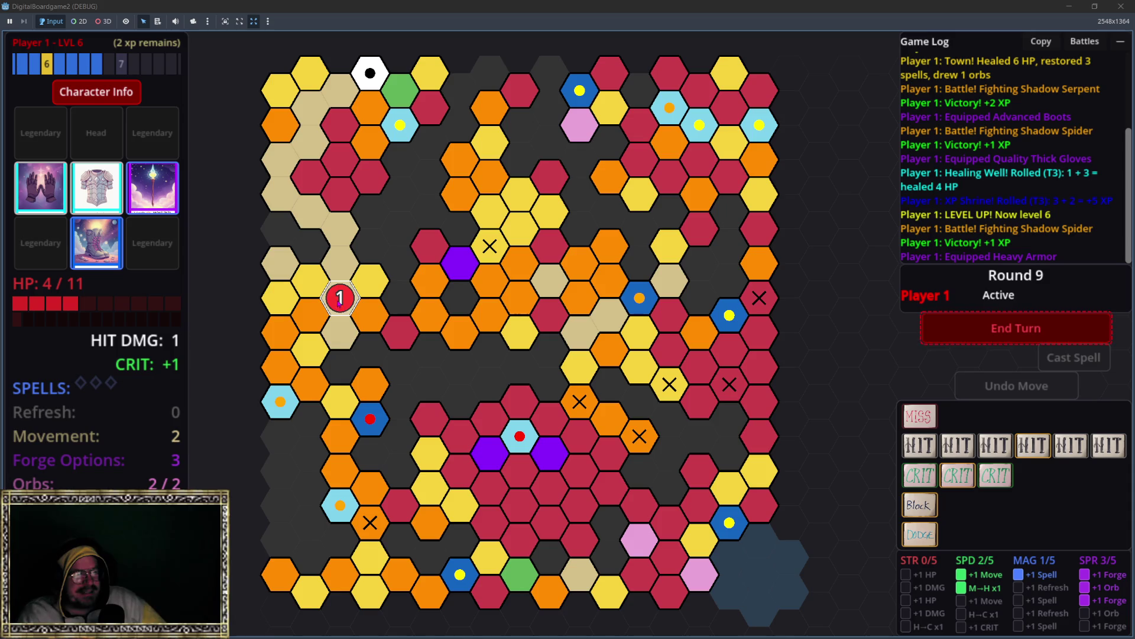
pyautogui.click(1044, 338)
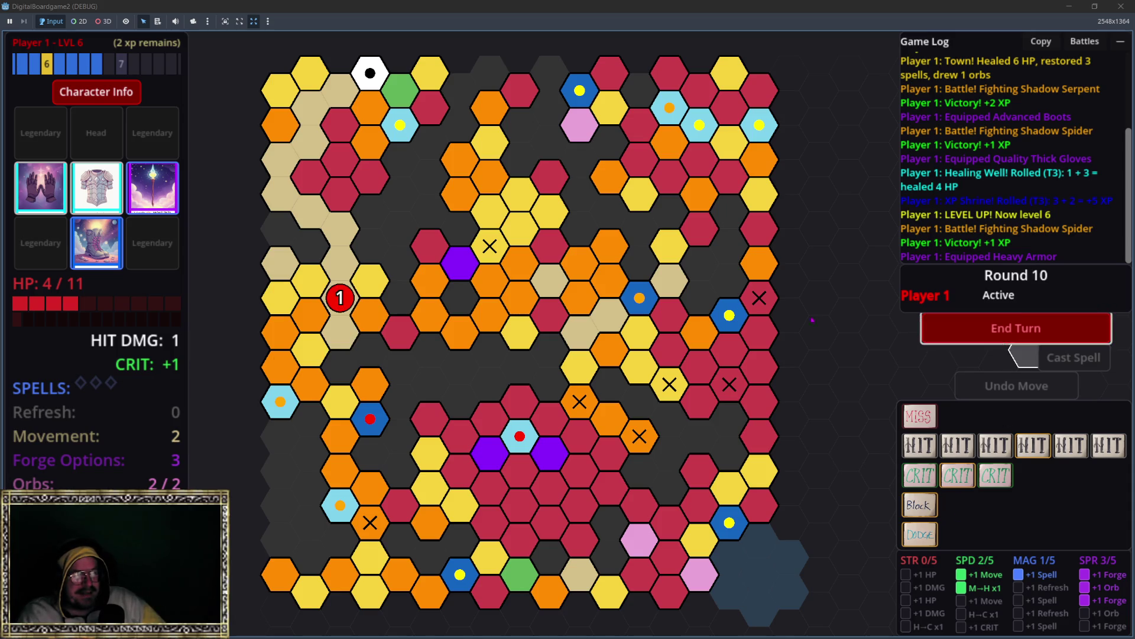
pyautogui.click(330, 348)
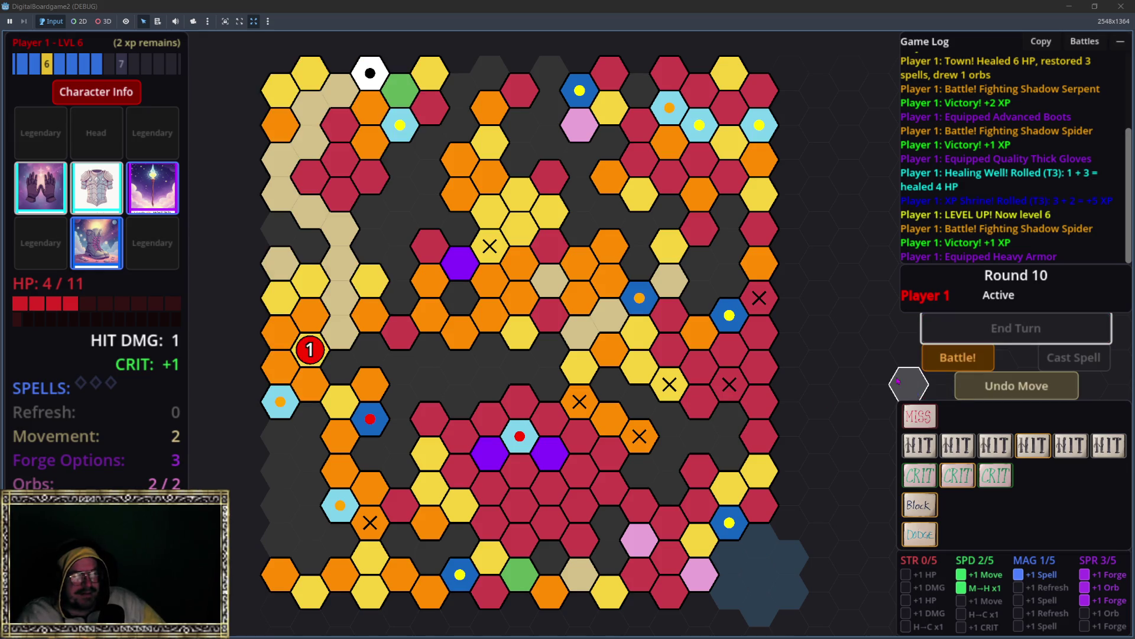
# Battle Shlob, drawing HIT, DODGE and Block cards until it is defeated.
pyautogui.click(947, 361)
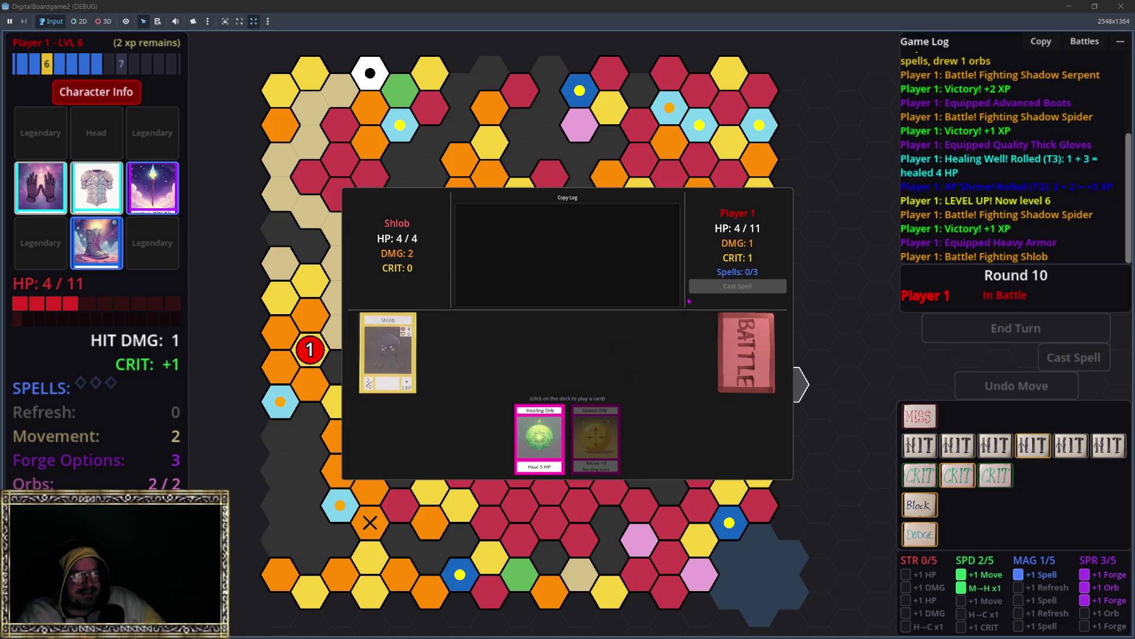
pyautogui.click(733, 333)
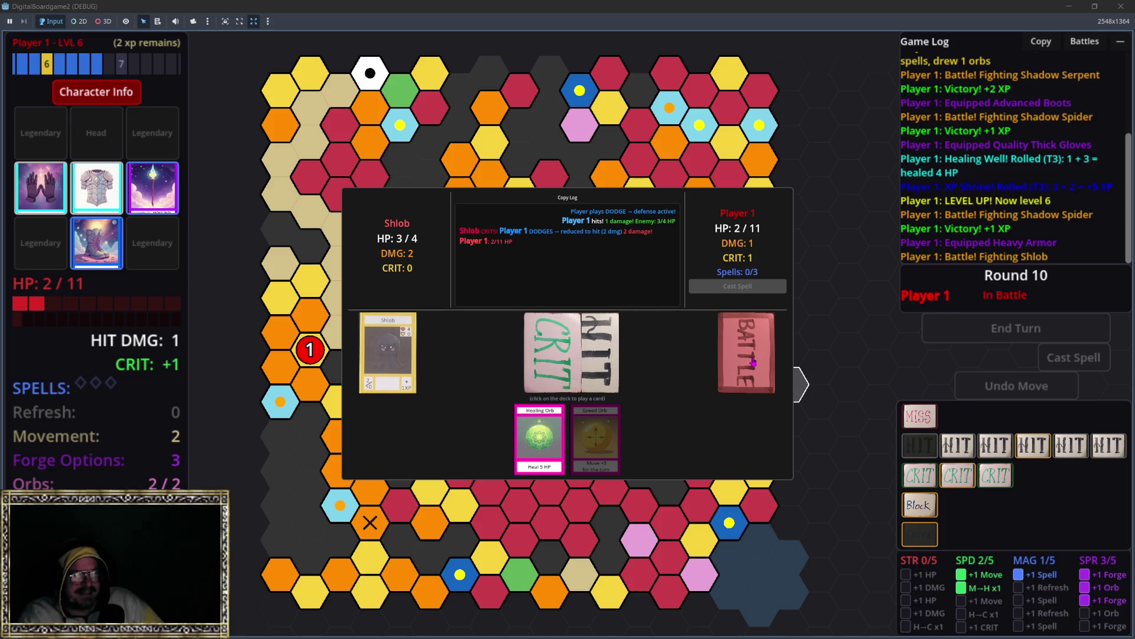
pyautogui.click(754, 362)
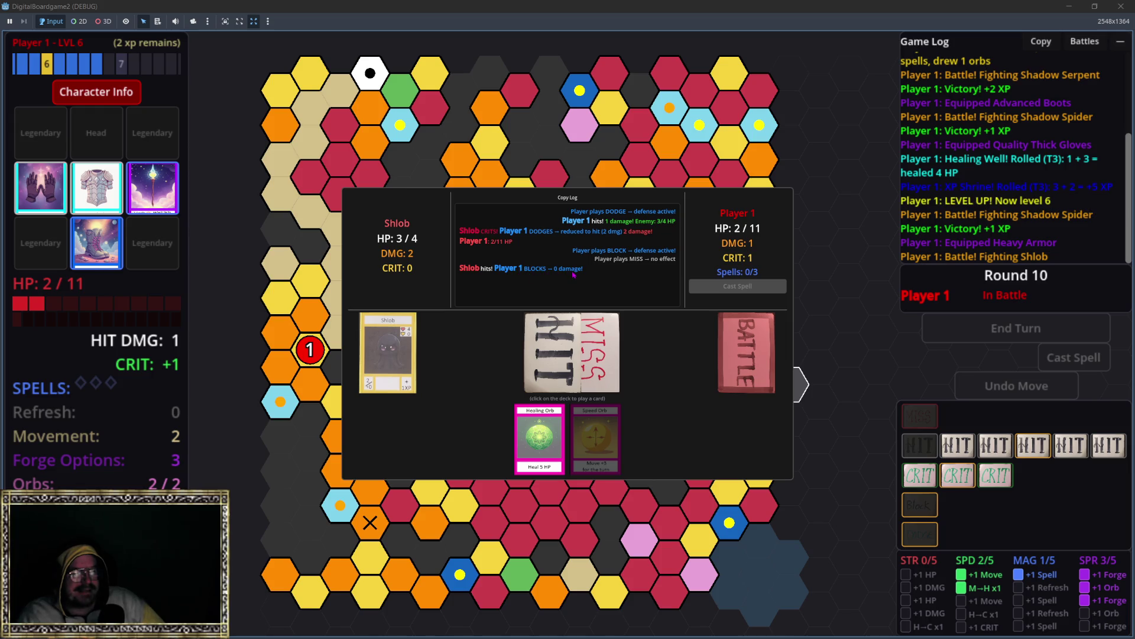
pyautogui.click(760, 353)
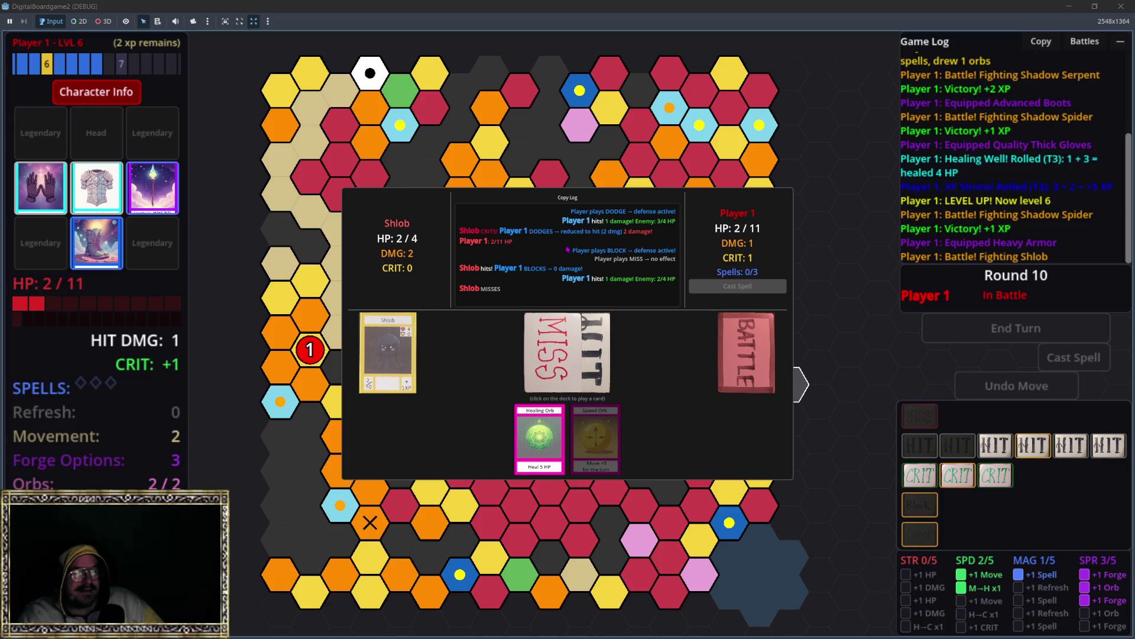
pyautogui.click(770, 342)
# Replace the Quality Thick Gloves with the Quality Gauntlets from Shlob's forge.
pyautogui.click(570, 346)
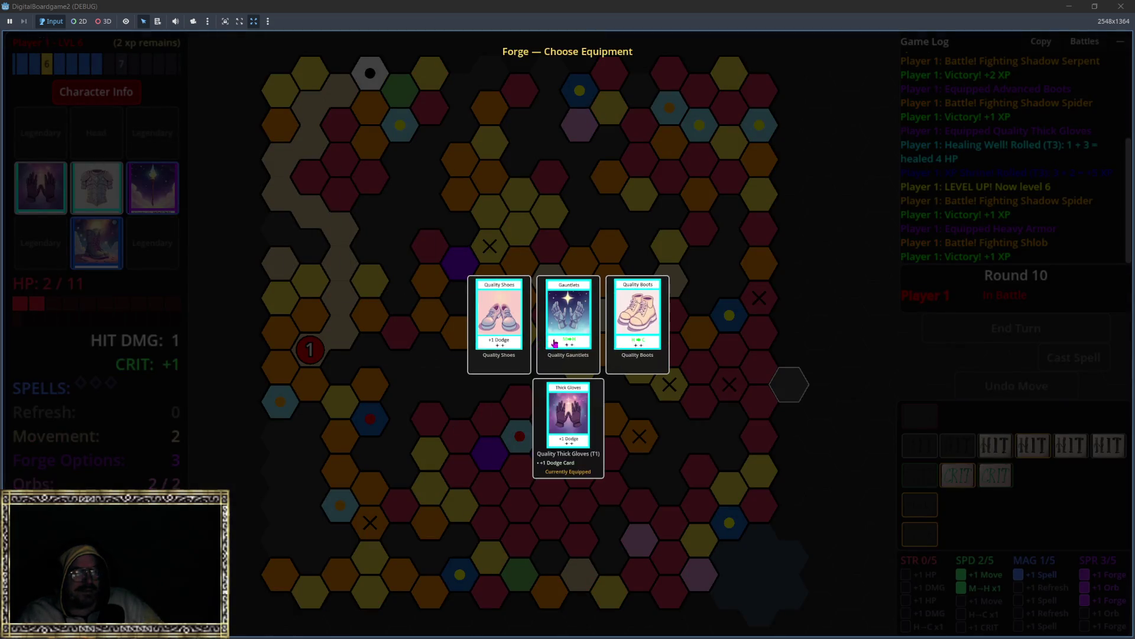
pyautogui.moveTo(661, 347)
pyautogui.click(572, 325)
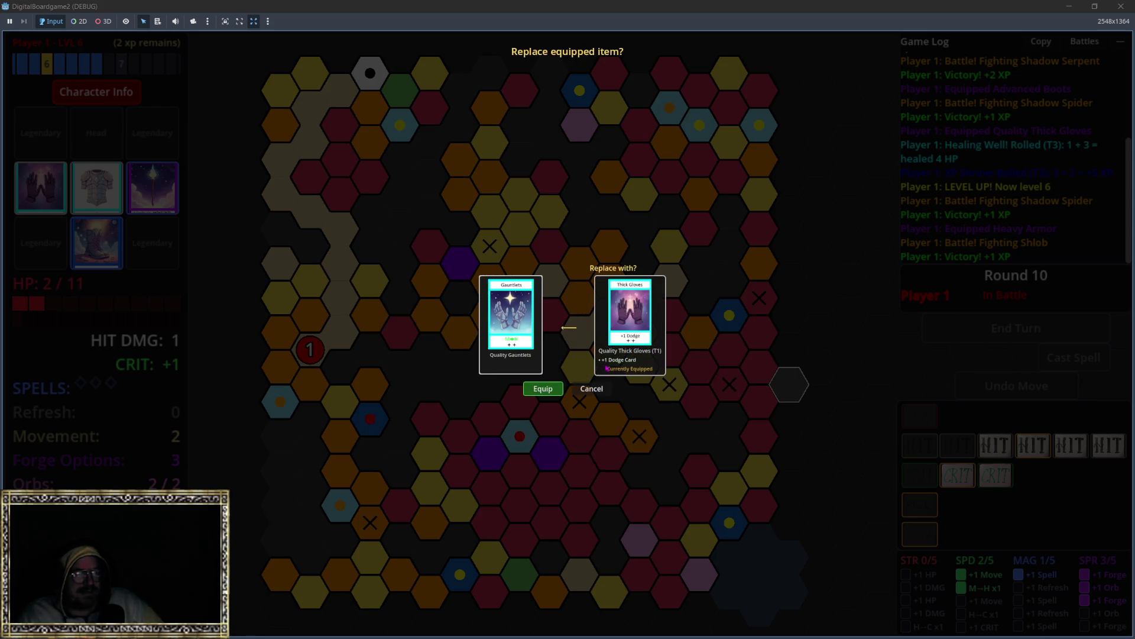
pyautogui.click(559, 389)
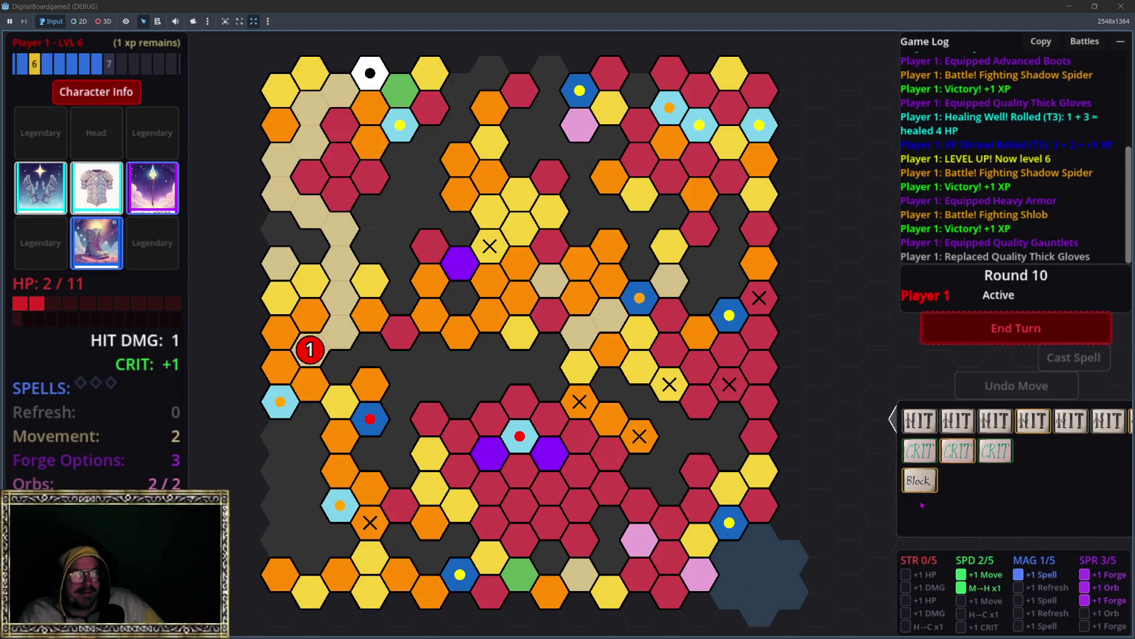
pyautogui.press('Escape')
# In Set HUD, move the Battle Deck Widget right and enlarge it to fit seven HIT cards, then finish.
pyautogui.click(568, 344)
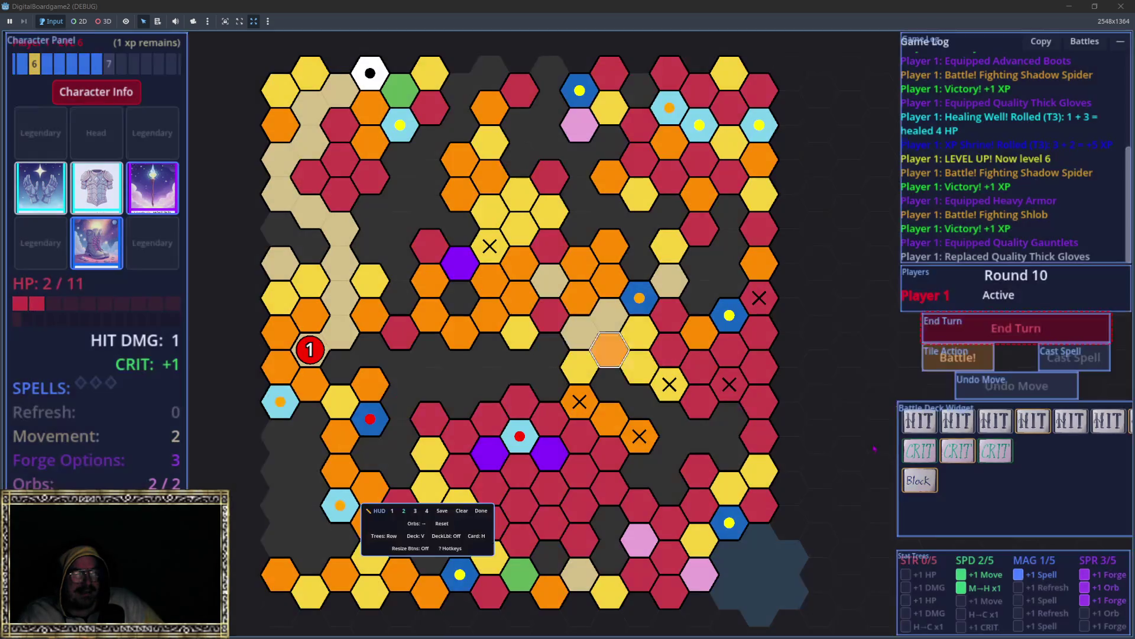
pyautogui.moveTo(977, 495)
pyautogui.mouseDown()
pyautogui.moveTo(1024, 500)
pyautogui.moveTo(1095, 482)
pyautogui.mouseUp()
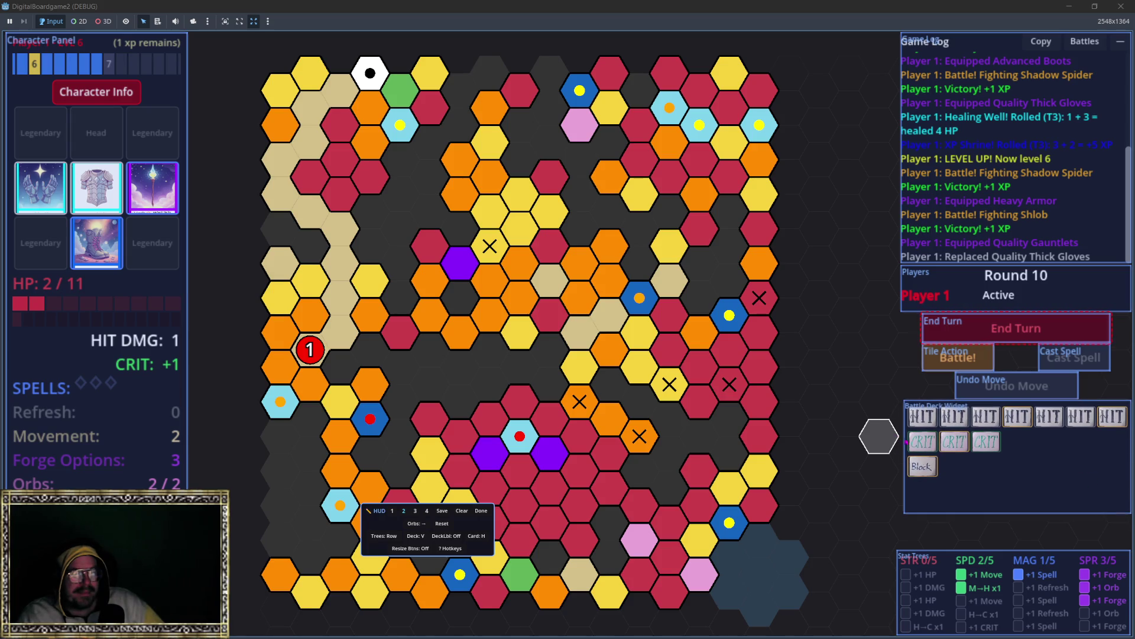
pyautogui.moveTo(906, 441); pyautogui.dragTo(898, 444)
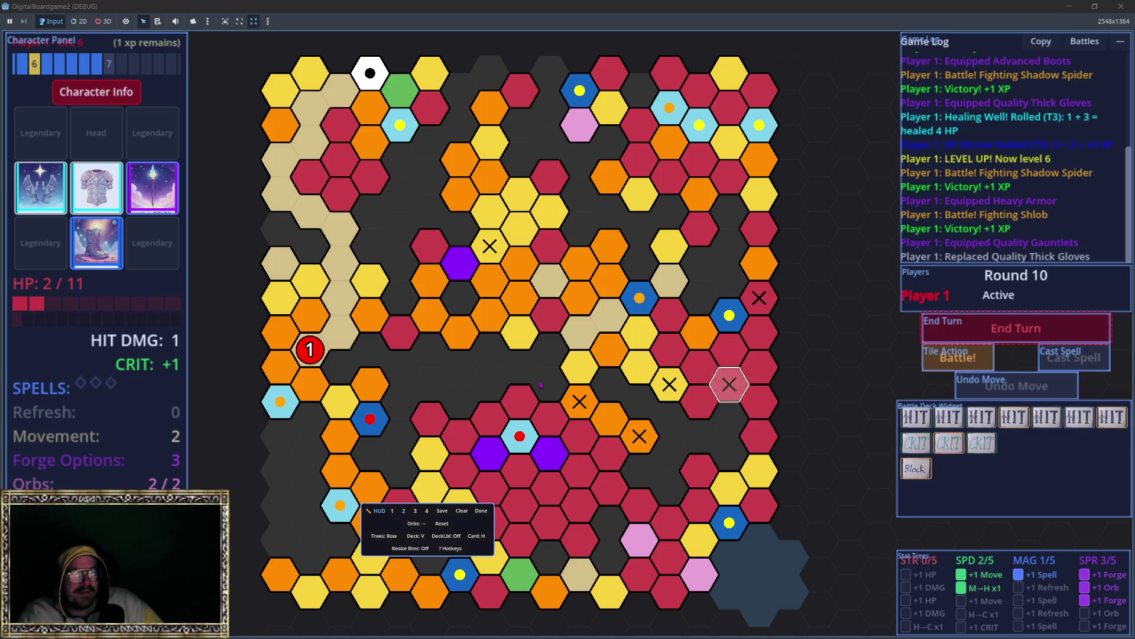
pyautogui.press('Escape')
pyautogui.press('Escape')
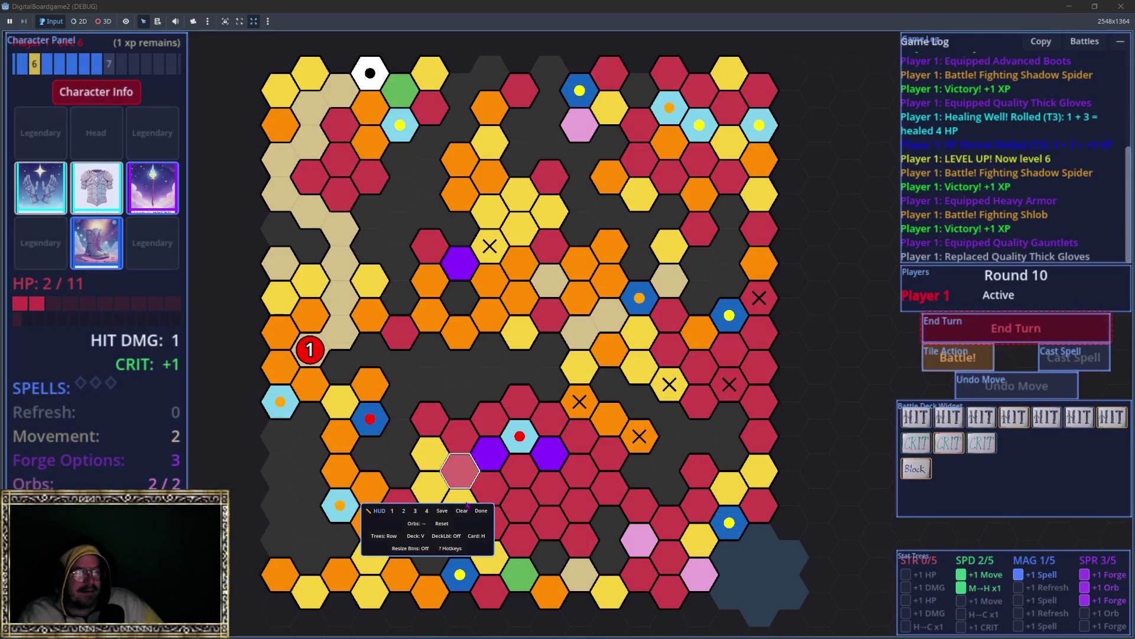
pyautogui.click(482, 511)
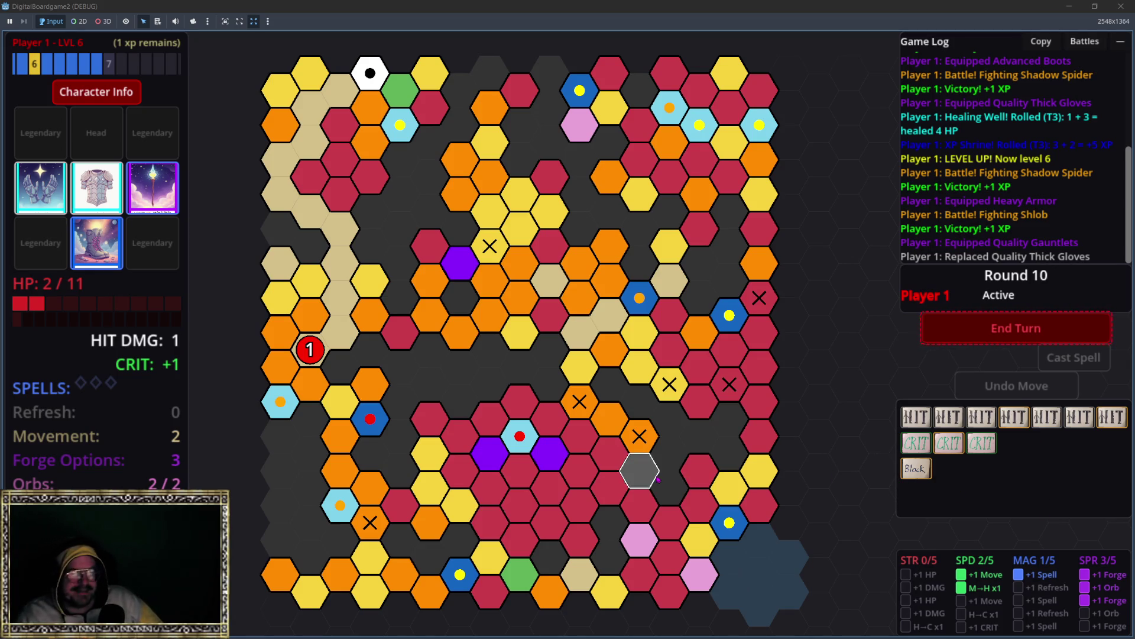
# End the turn into round 11 and move Player 1's token onto the Healing Well hex.
pyautogui.click(1016, 329)
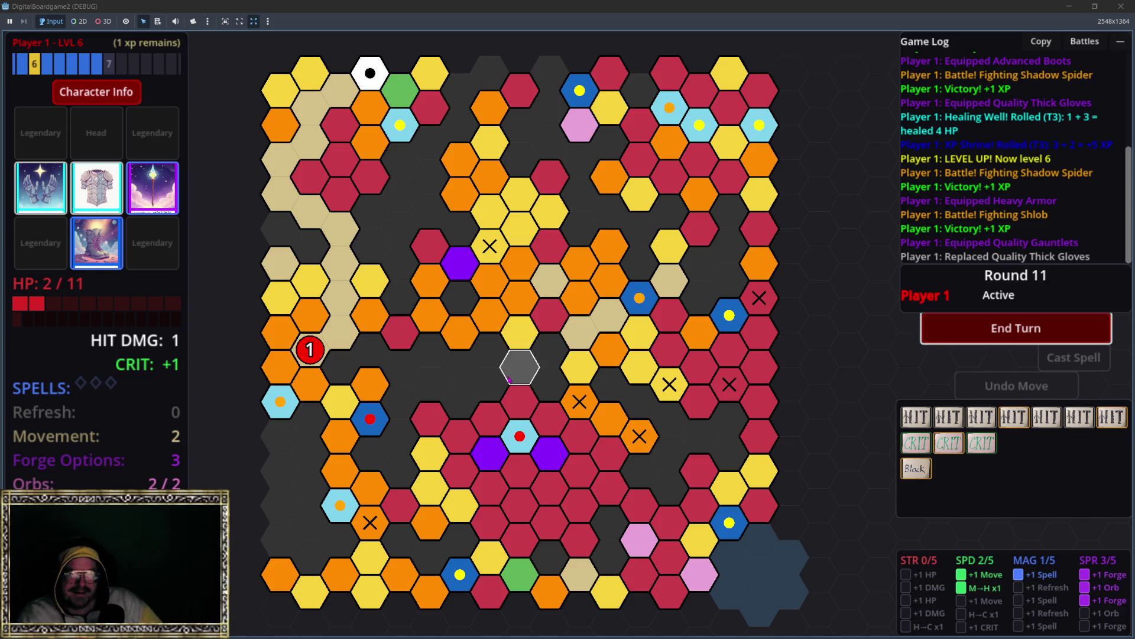
pyautogui.click(317, 354)
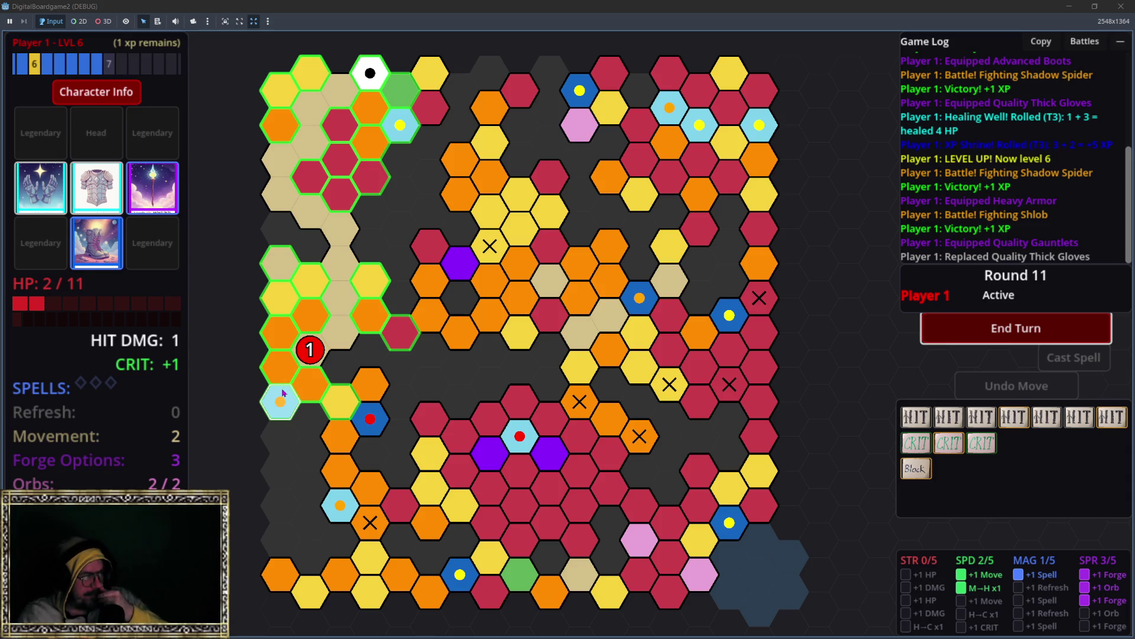
pyautogui.click(290, 404)
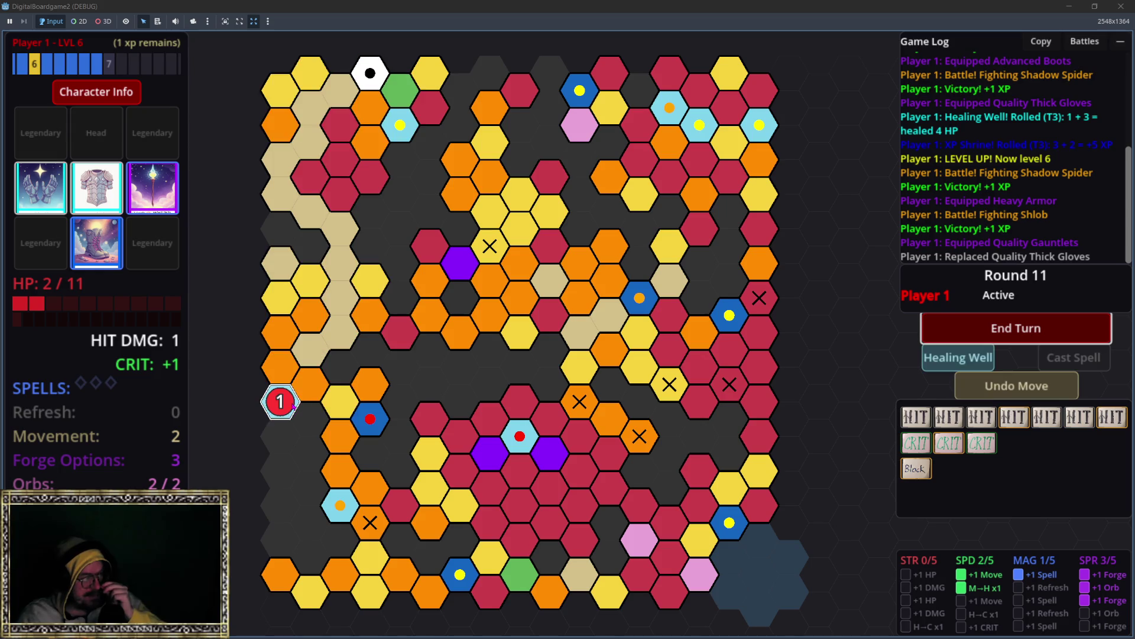
# Heal to 6/11 HP at the Healing Well, then in round 12 step onto the Shadow Soldier's hex.
pyautogui.click(958, 357)
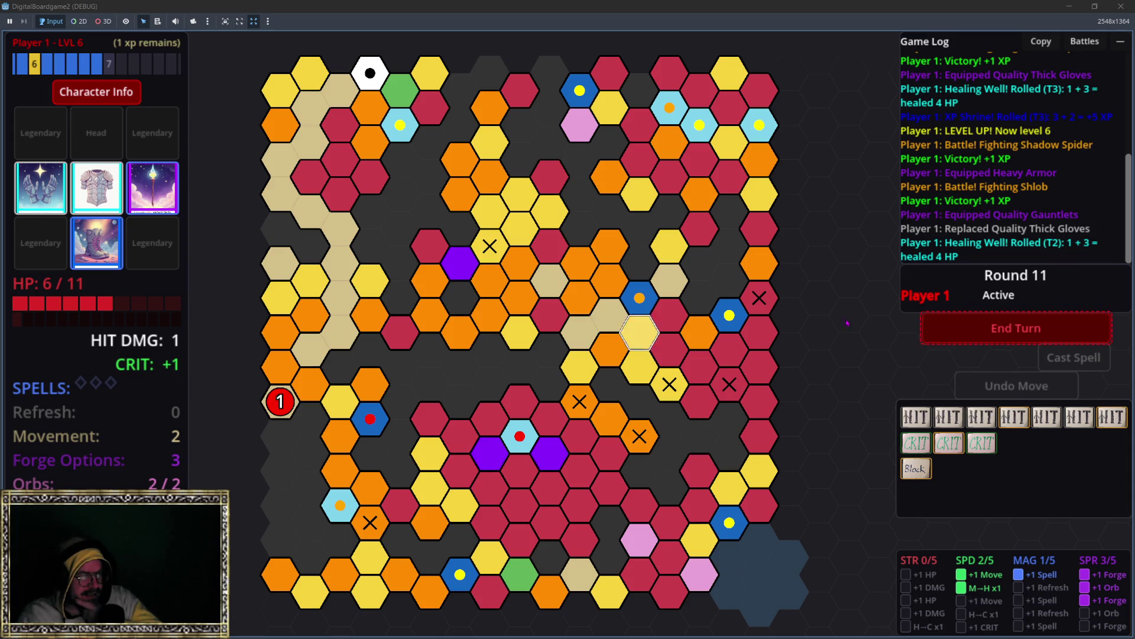
pyautogui.click(952, 328)
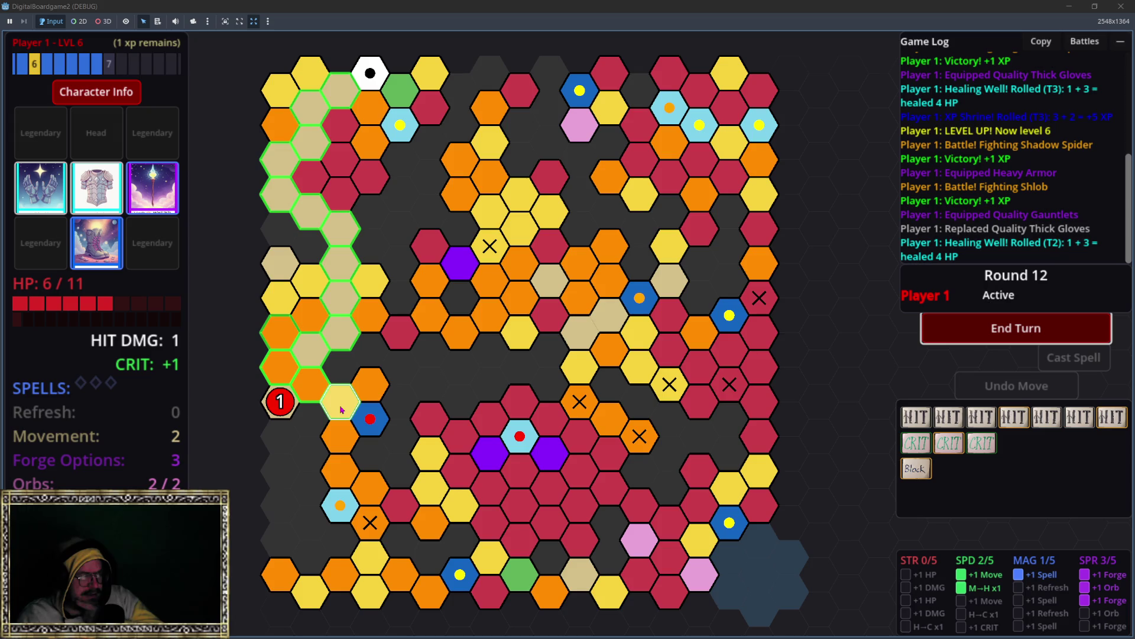
pyautogui.click(323, 402)
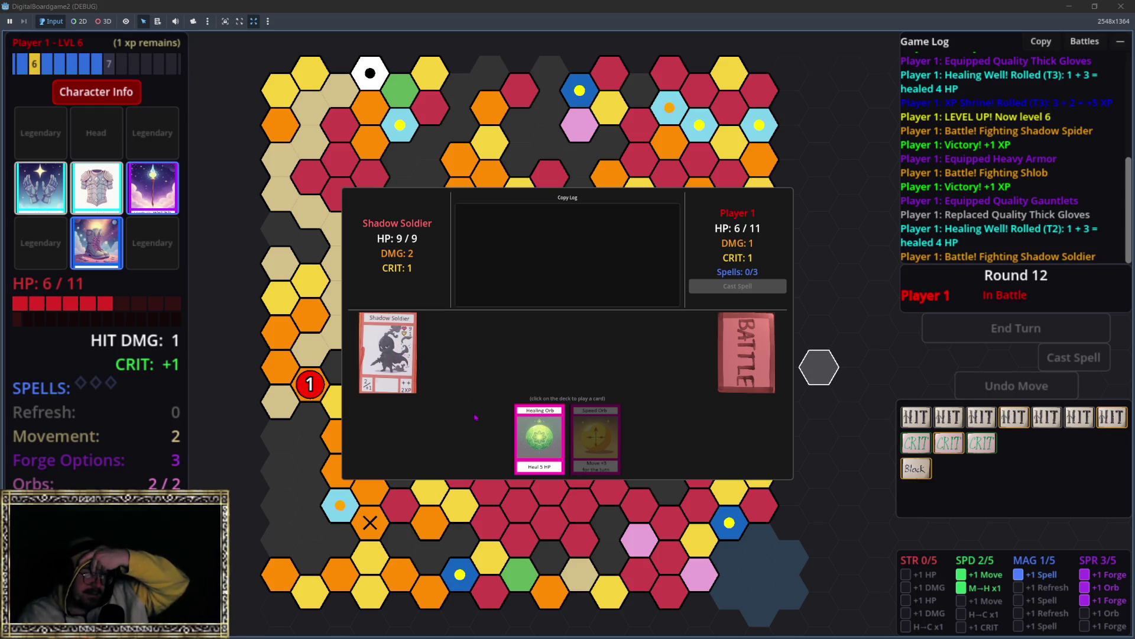
# Play two battle cards against the Shadow Soldier, then cast the Healing Orb to restore 5 HP.
pyautogui.click(750, 355)
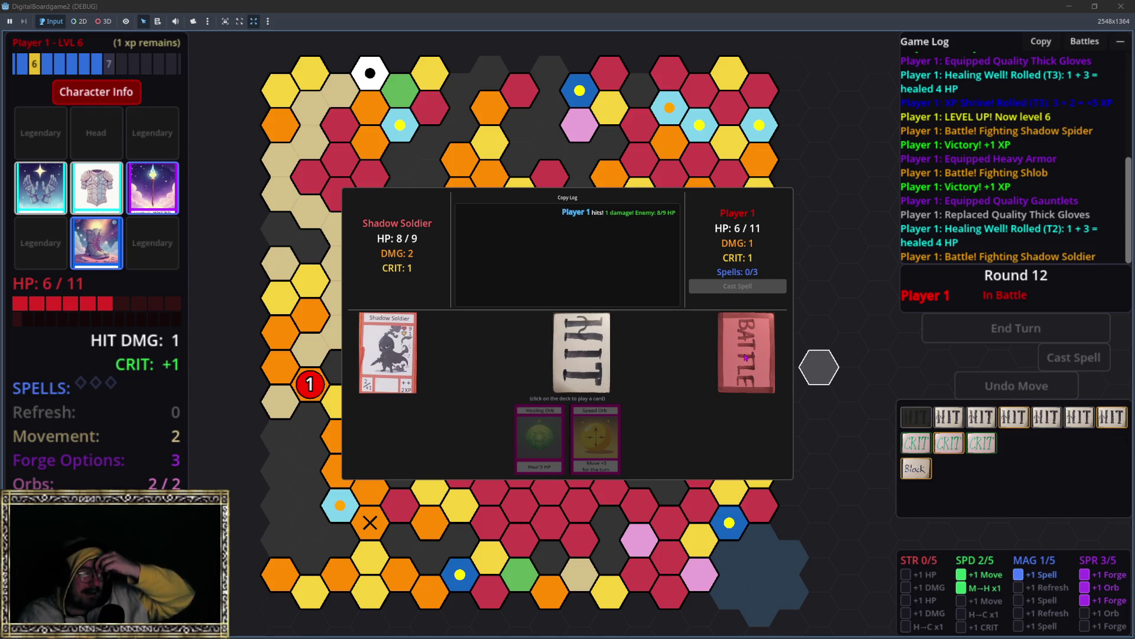
pyautogui.click(746, 356)
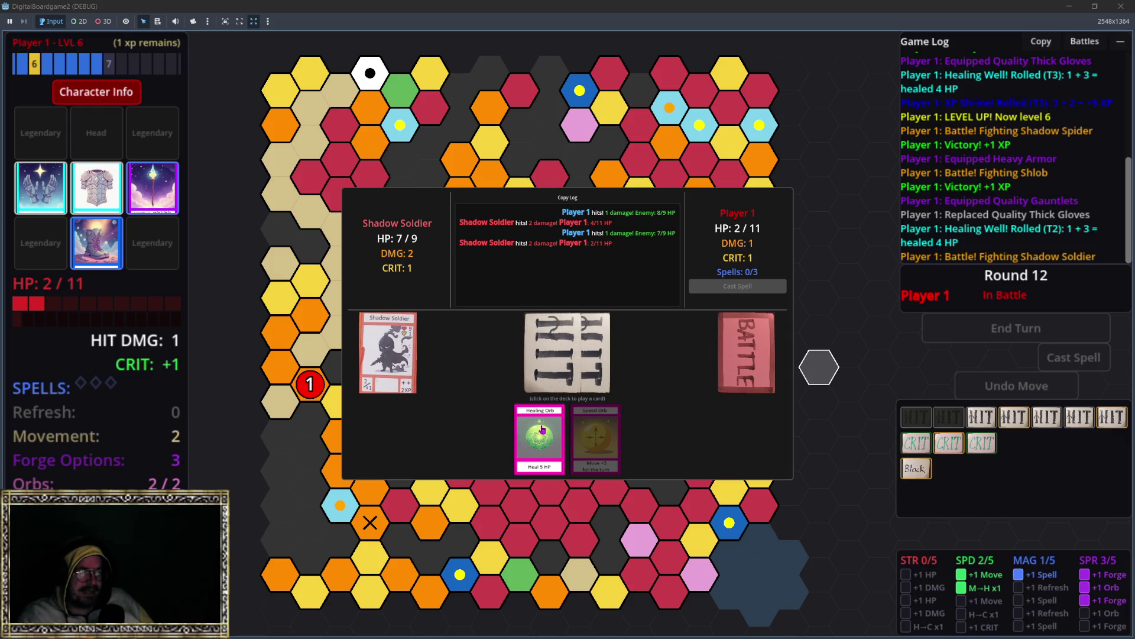
pyautogui.moveTo(540, 430)
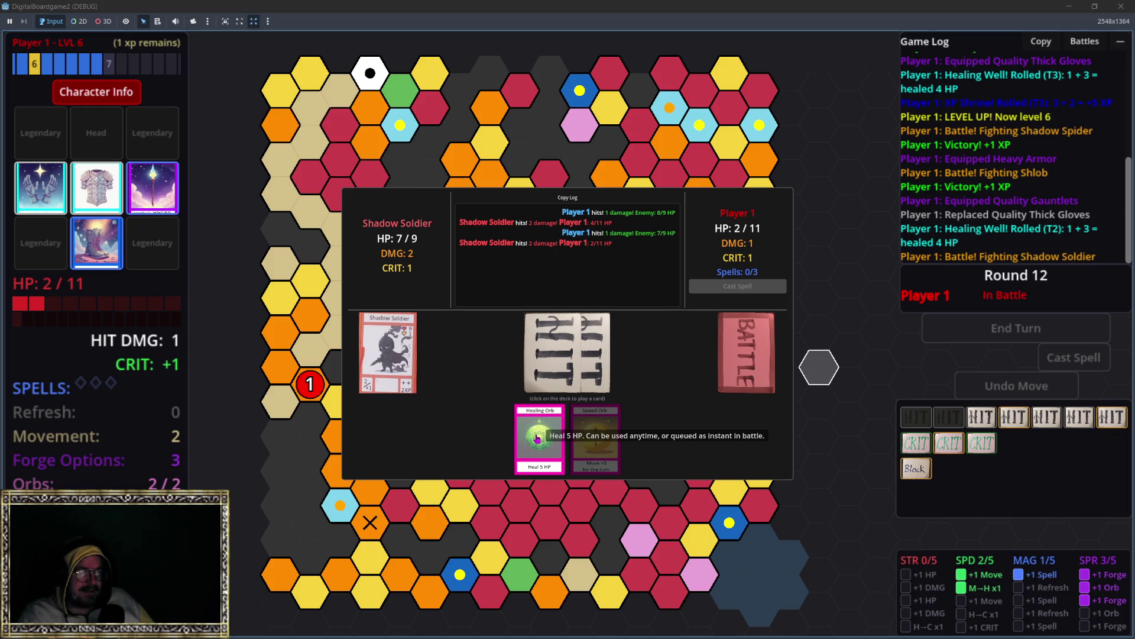
pyautogui.click(533, 438)
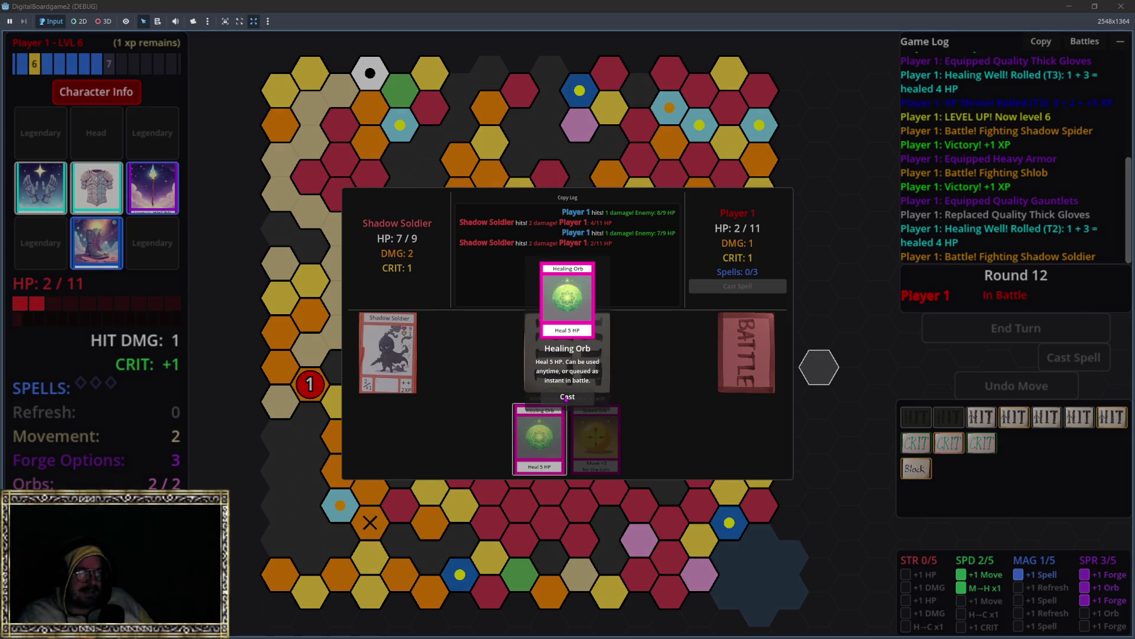
pyautogui.click(567, 397)
# Keep playing battle cards until defeated, then respawn at home with 11/11 HP in round 14.
pyautogui.click(754, 356)
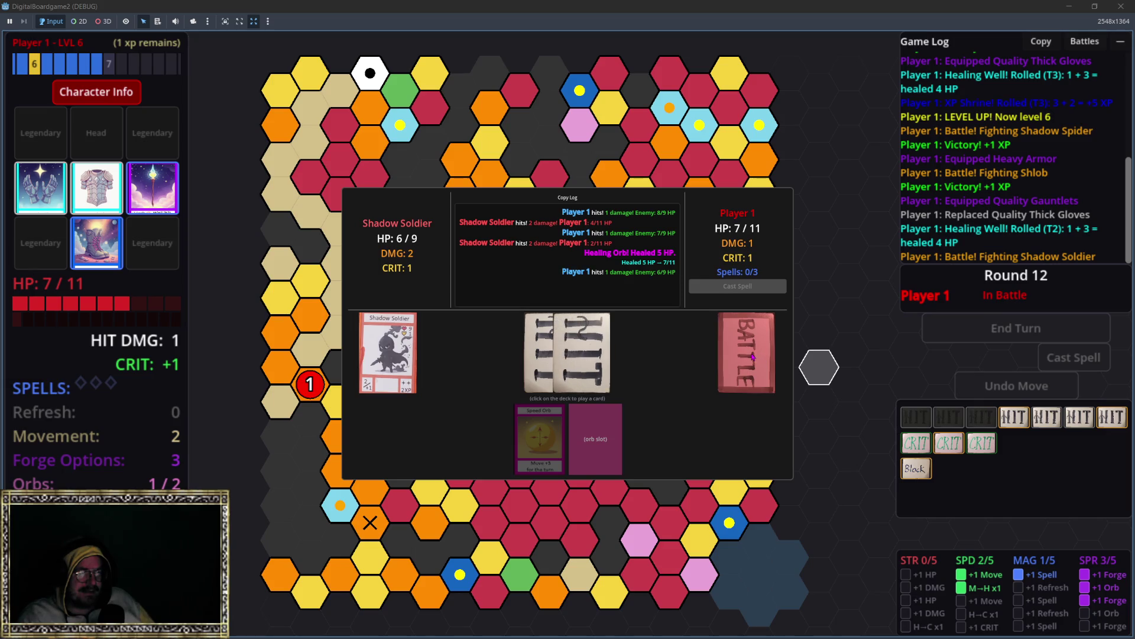
pyautogui.click(753, 357)
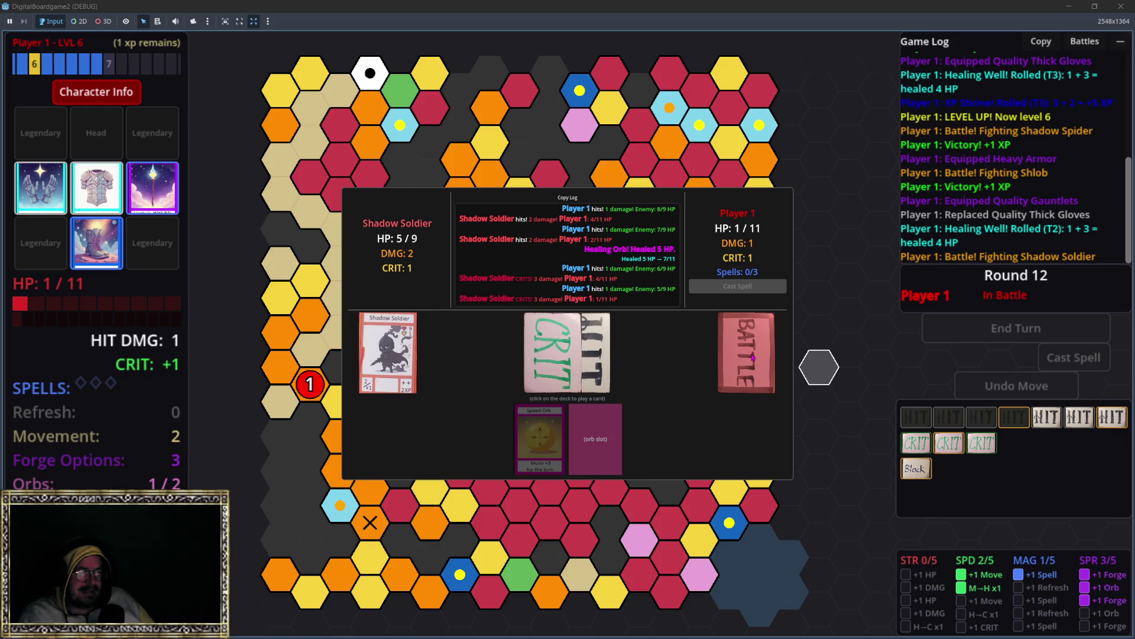
pyautogui.click(753, 357)
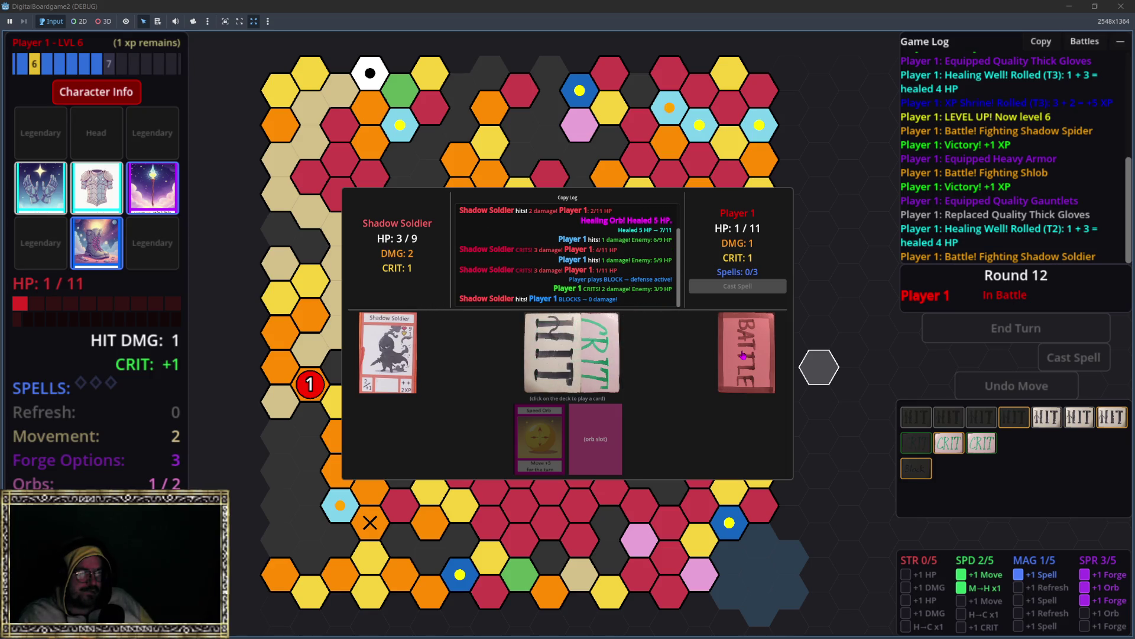
pyautogui.click(743, 355)
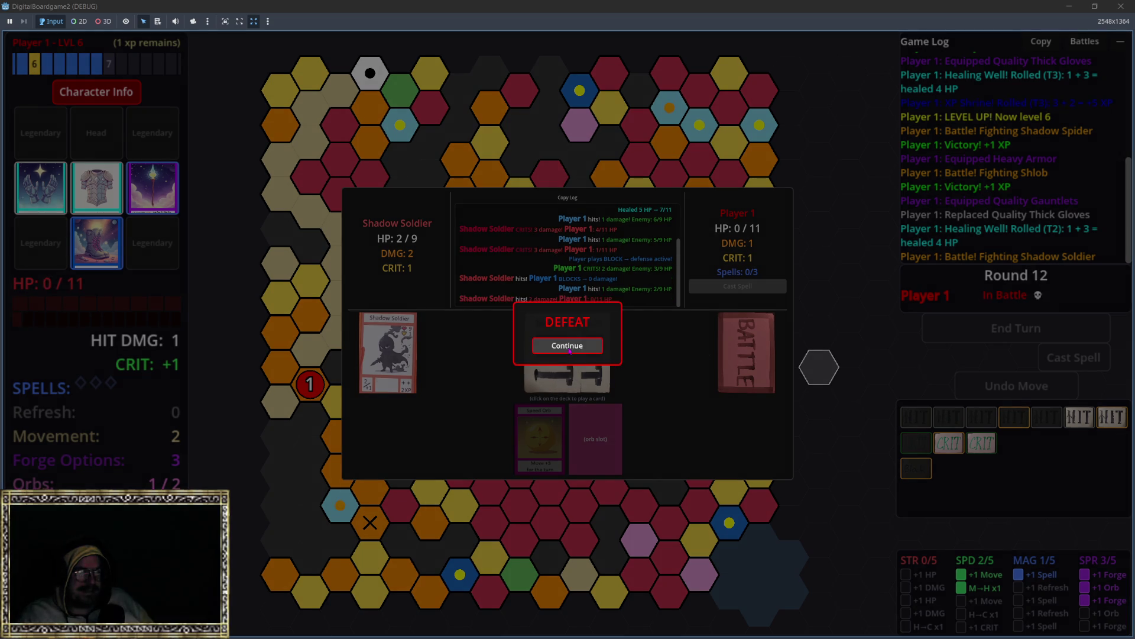
pyautogui.click(568, 346)
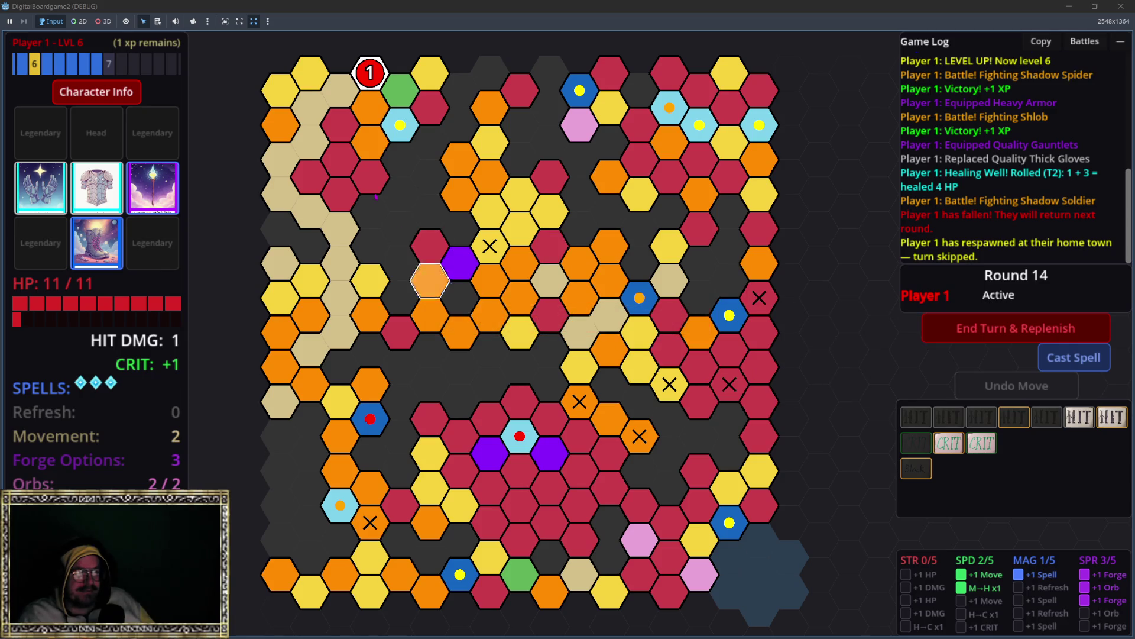
pyautogui.click(370, 73)
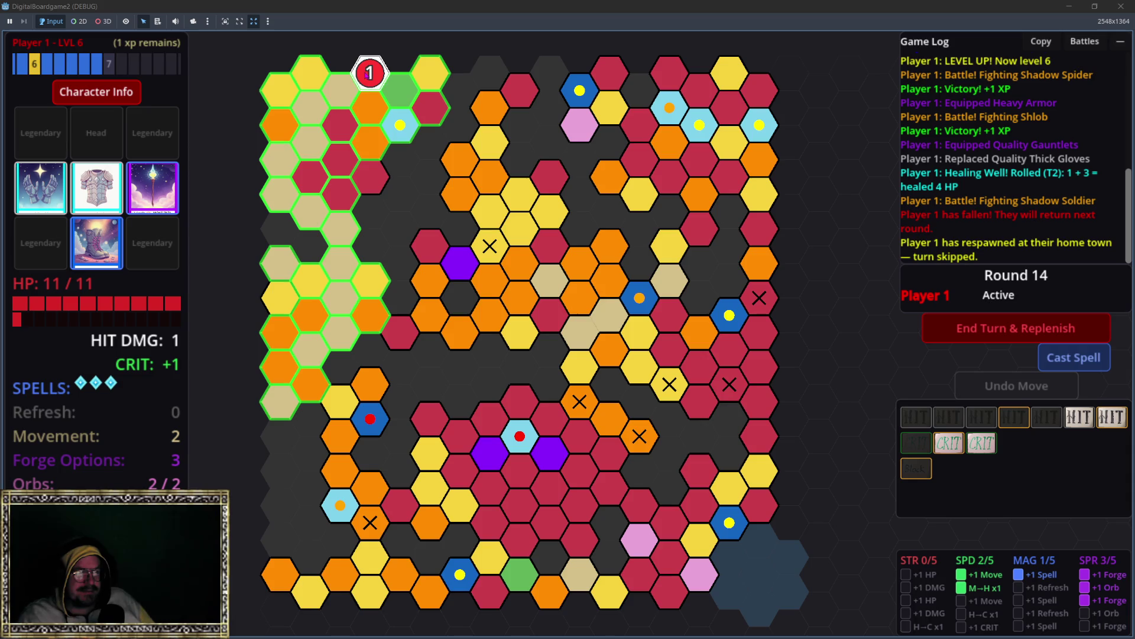
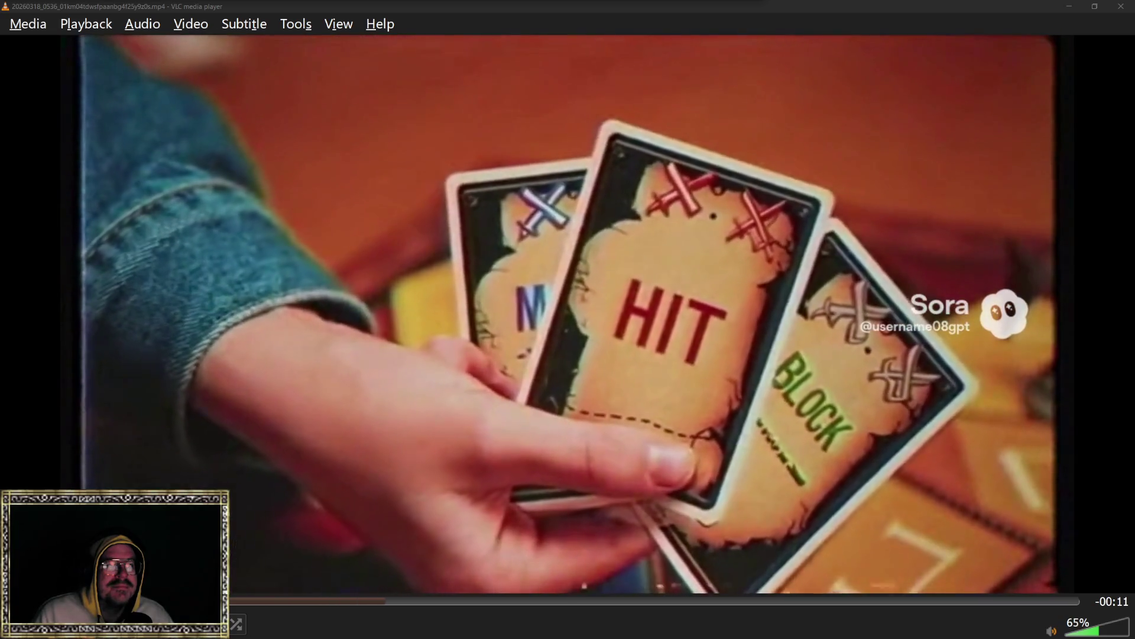
# Rewind the board game advert to replay it and raise VLC's volume to 200%.
pyautogui.press('space')
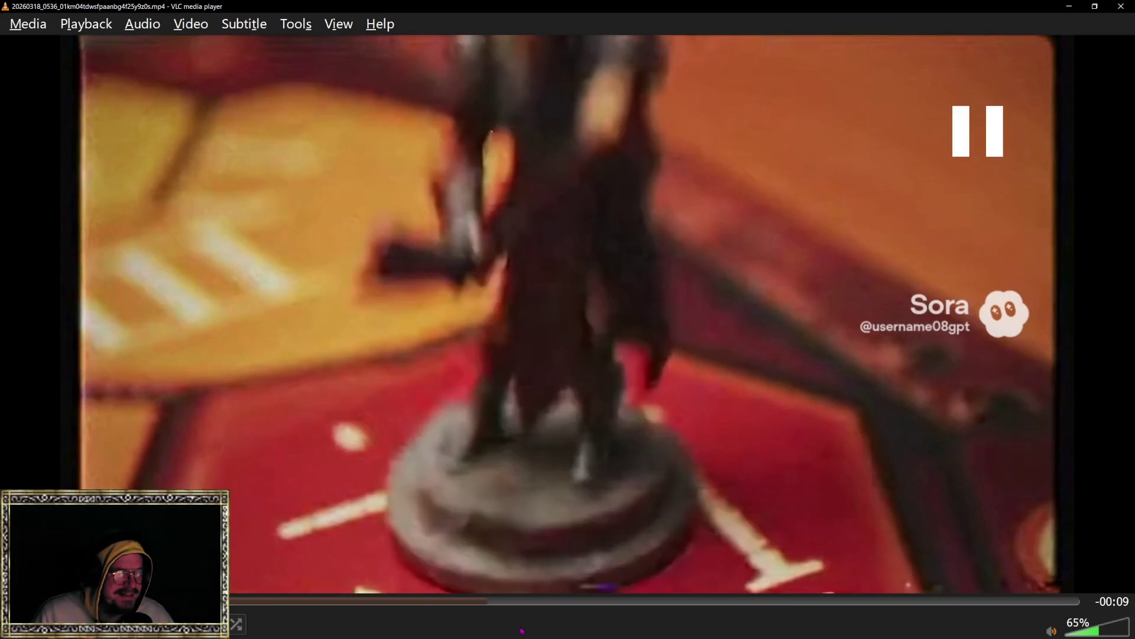
pyautogui.hotkey('shift', 'Left')
pyautogui.hotkey('shift', 'Left')
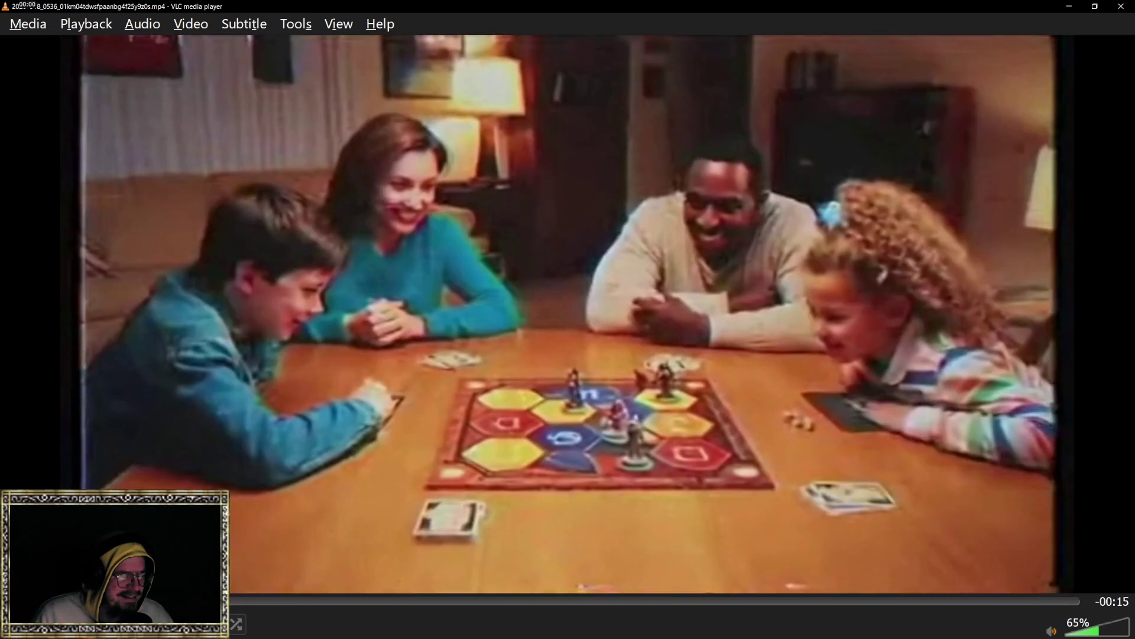
pyautogui.hotkey('ctrl', 'Up')
pyautogui.hotkey('ctrl', 'Up')
pyautogui.hotkey('ctrl', 'Up')
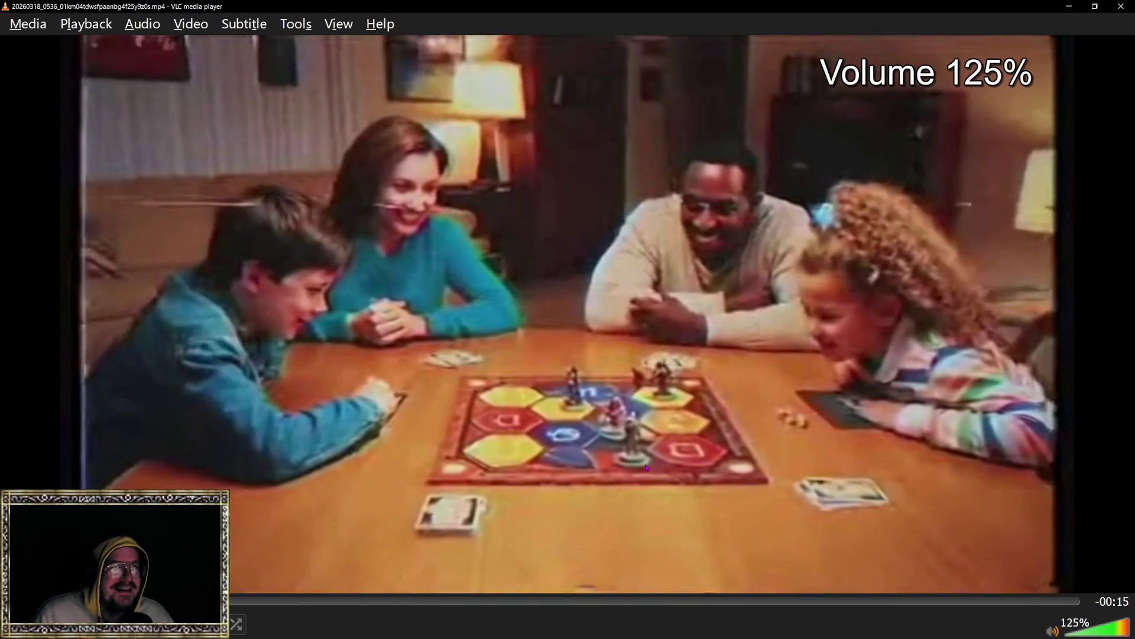
pyautogui.press('space')
pyautogui.hotkey('ctrl', 'Up')
pyautogui.hotkey('ctrl', 'Up')
pyautogui.hotkey('ctrl', 'Up')
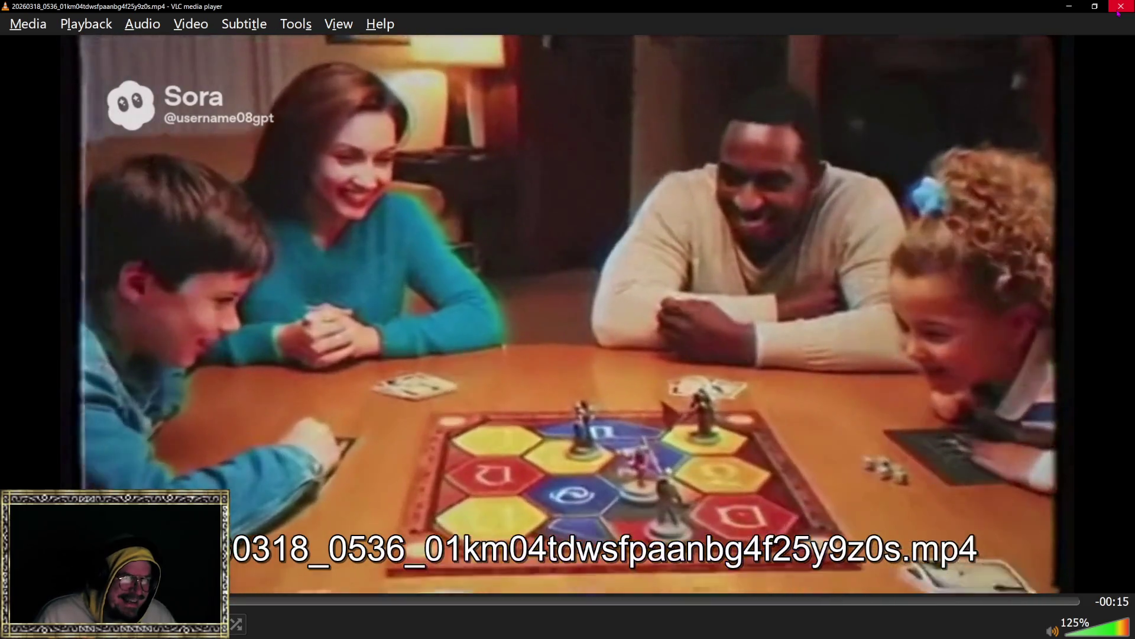
# Close VLC and bring the DigitalBoardgame2 window back to the front.
pyautogui.click(1119, 7)
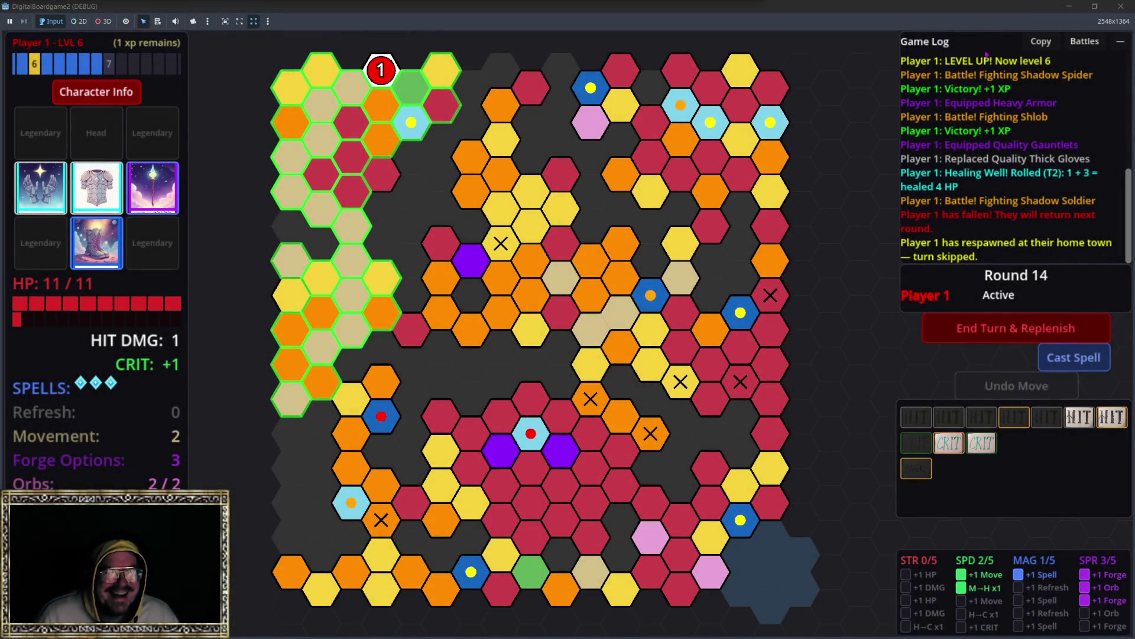
pyautogui.hotkey('alt', 'Tab')
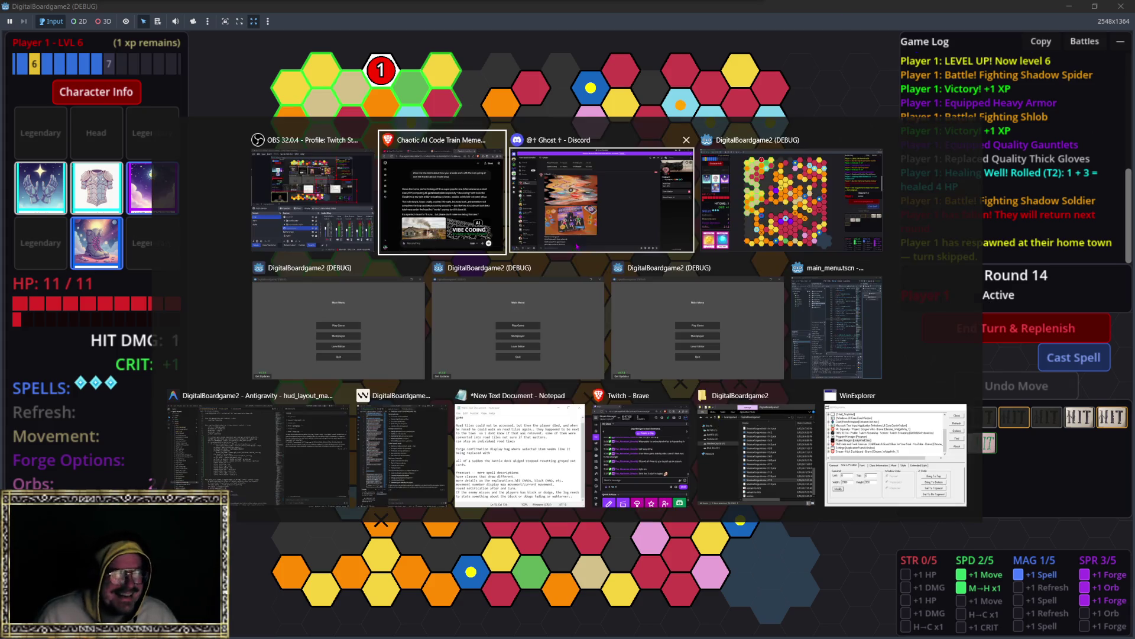
pyautogui.press('Escape')
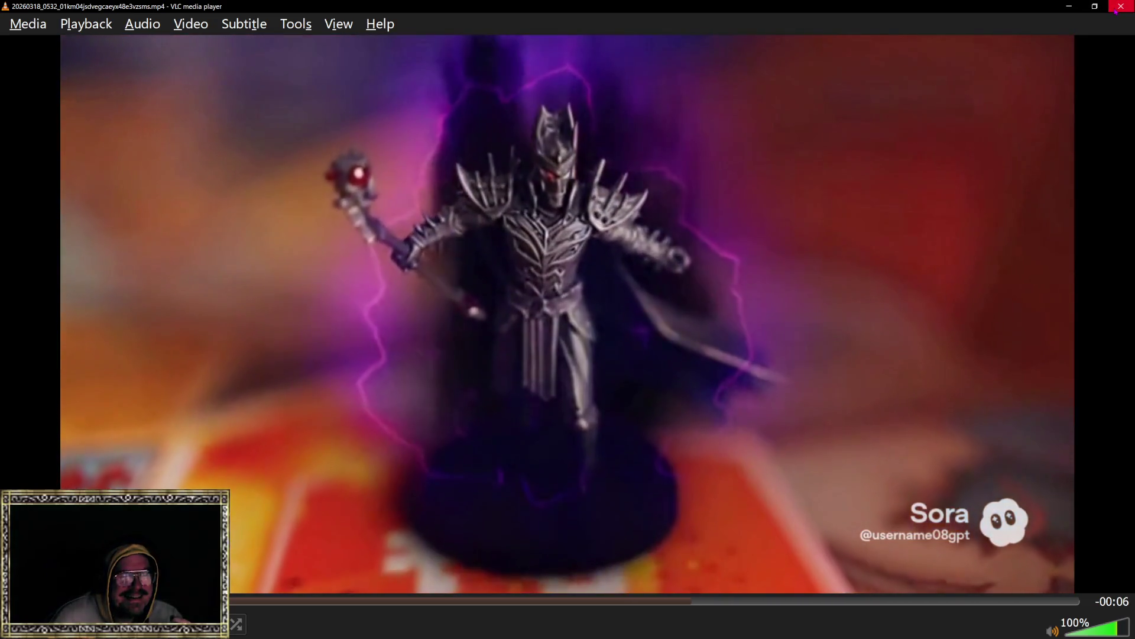
# Close VLC near the end of the armoured-figure advert to return to the Round 14 board.
pyautogui.click(1116, 10)
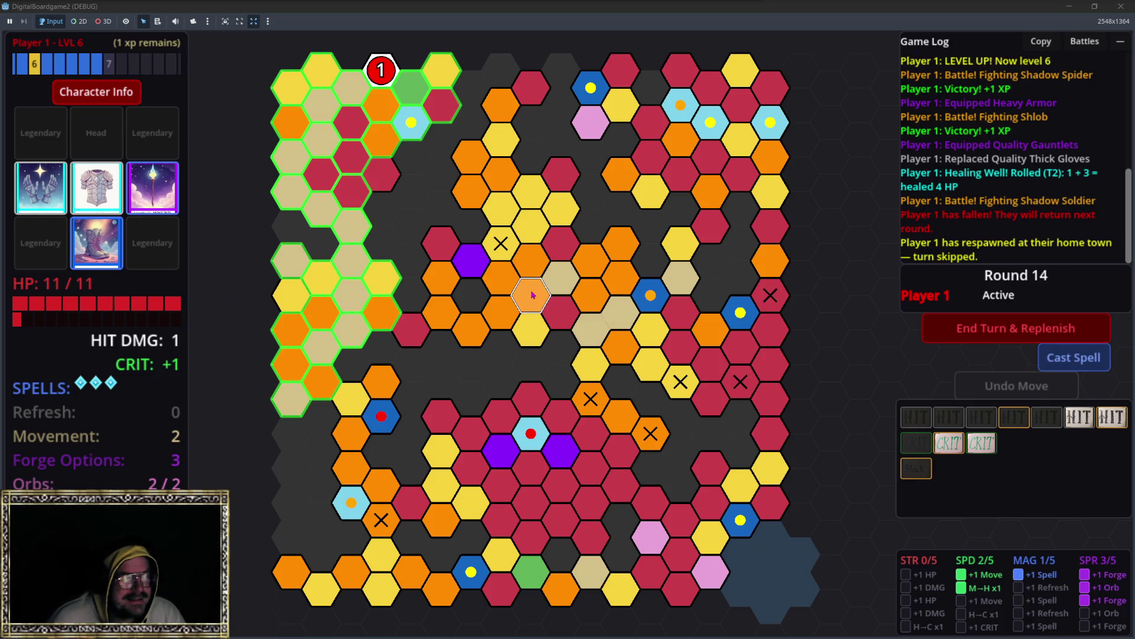
# Move Player 1 down the left side onto the hex that triggers a Shadow Soldier (9 HP) battle.
pyautogui.moveTo(531, 294); pyautogui.dragTo(523, 294)
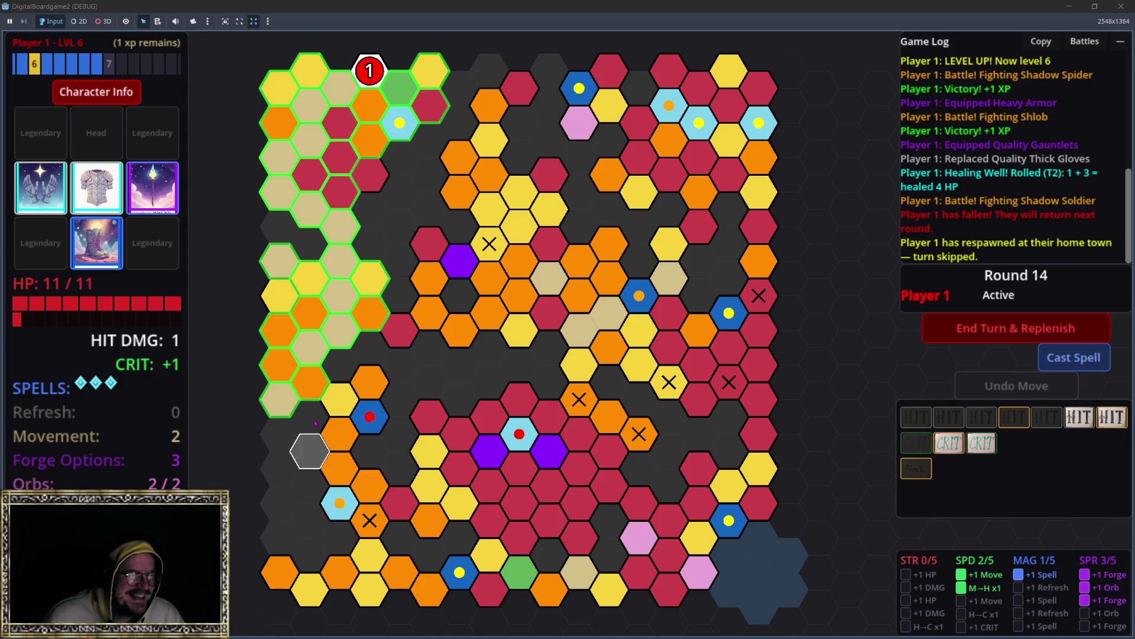
pyautogui.click(369, 71)
pyautogui.click(369, 71)
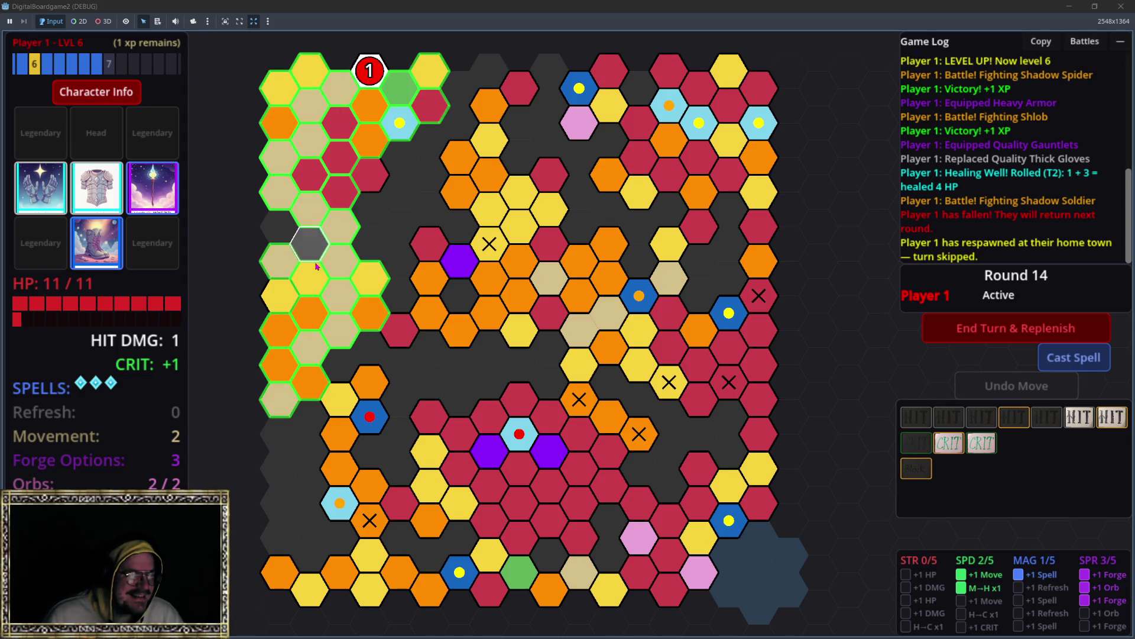
pyautogui.click(321, 395)
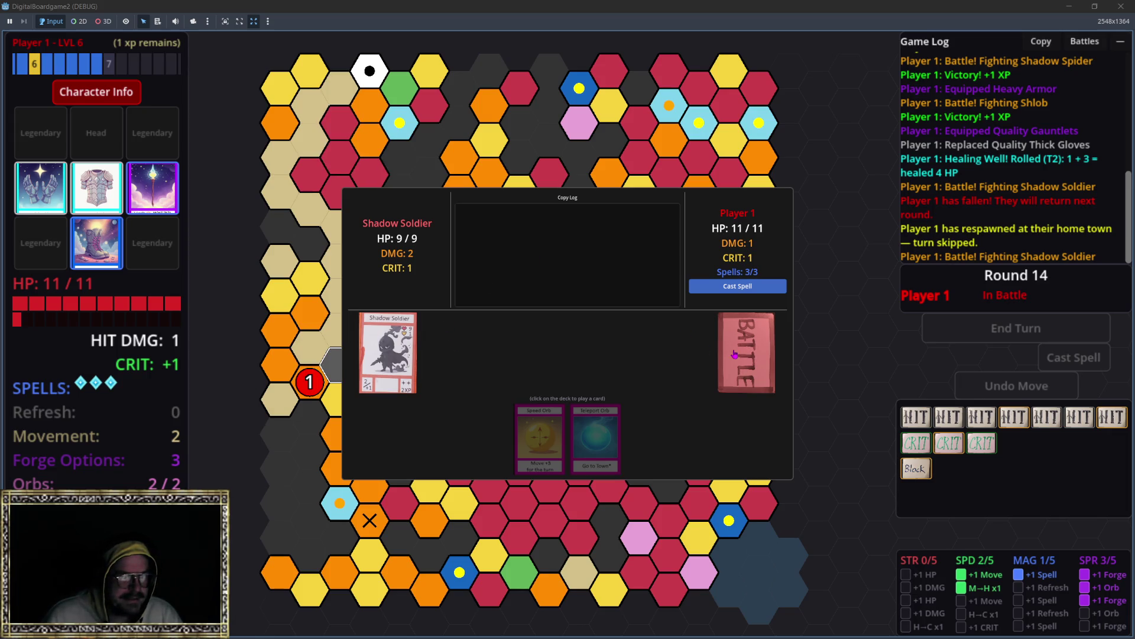
# Draw battle cards over four rounds against the Shadow Soldier.
pyautogui.click(744, 325)
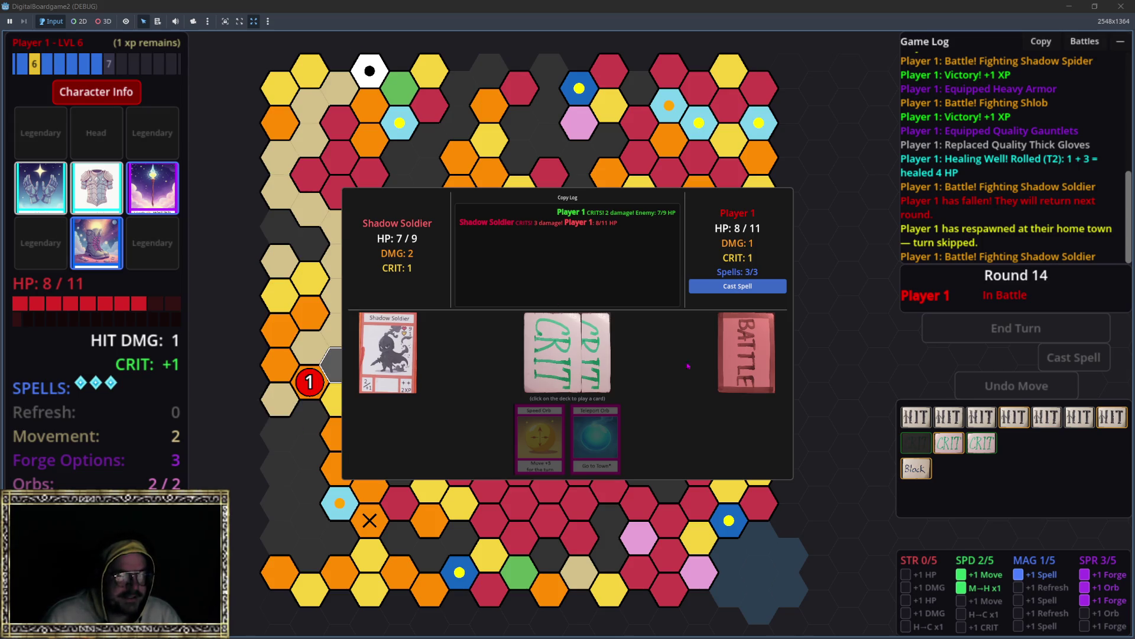
pyautogui.click(740, 360)
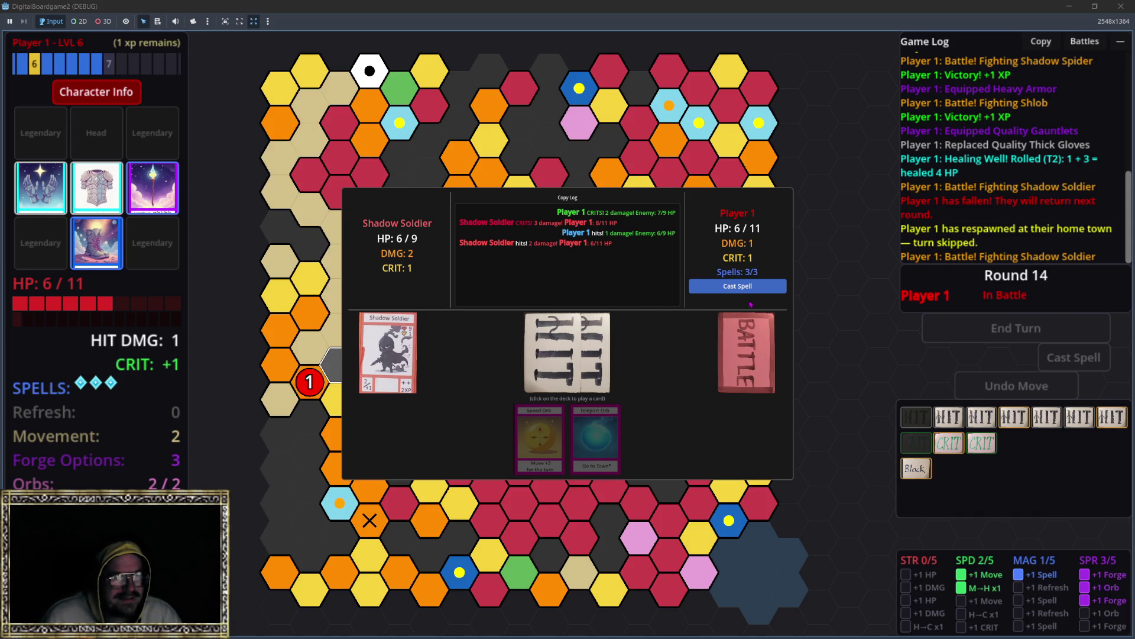
pyautogui.click(737, 357)
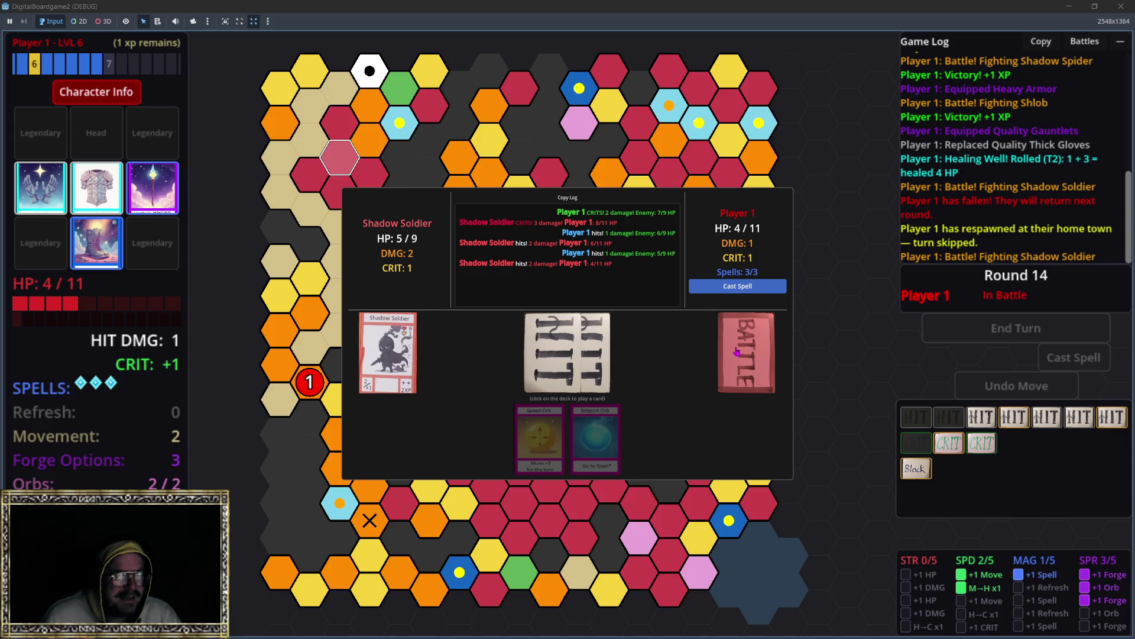
pyautogui.click(740, 360)
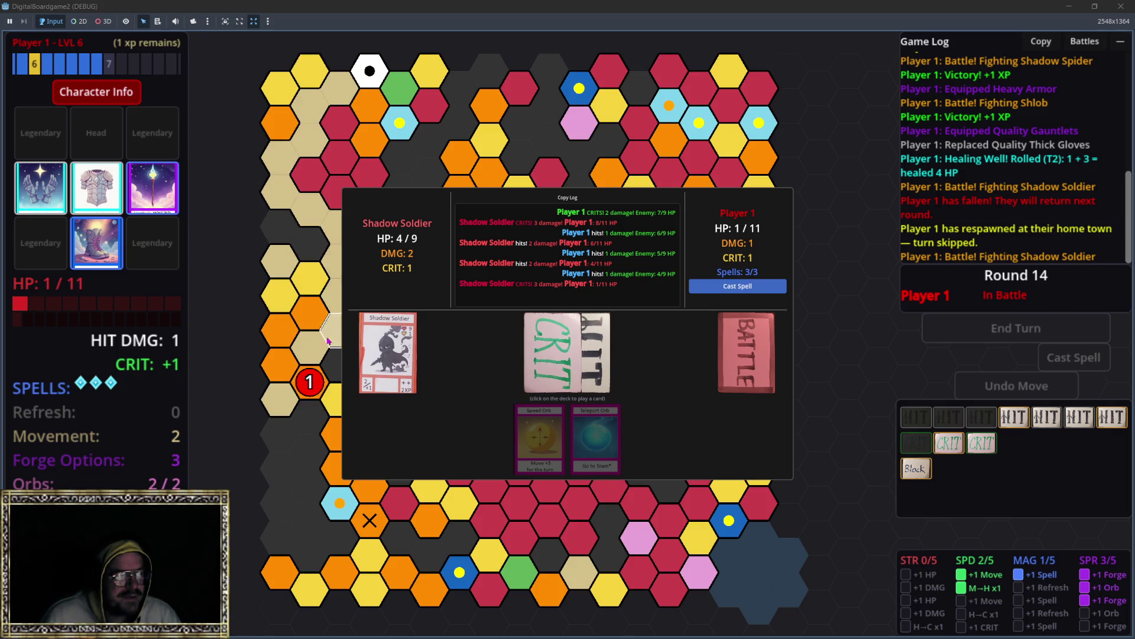
# Queue a Fireball to finish the Shadow Soldier at 0/9 HP and accept the Victory.
pyautogui.click(737, 287)
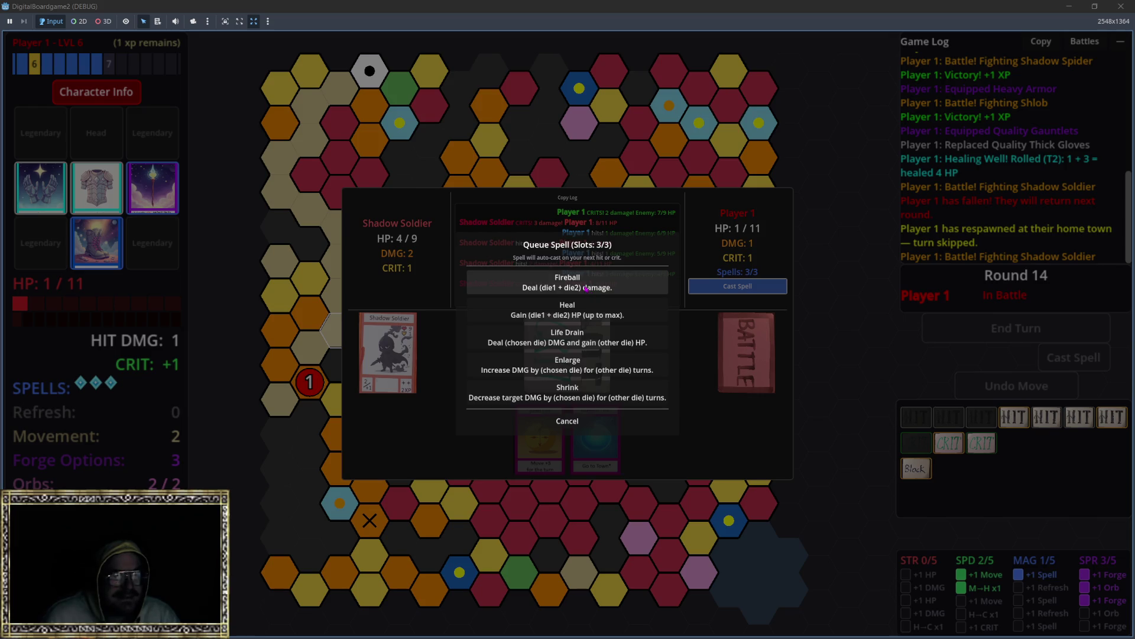
pyautogui.click(586, 288)
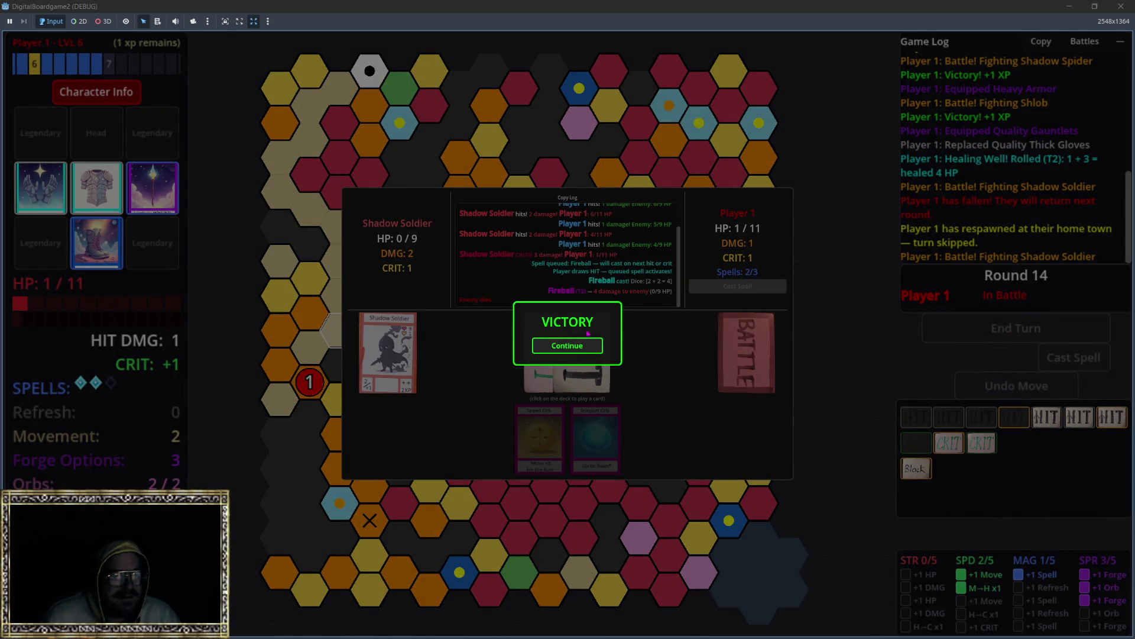
pyautogui.click(567, 346)
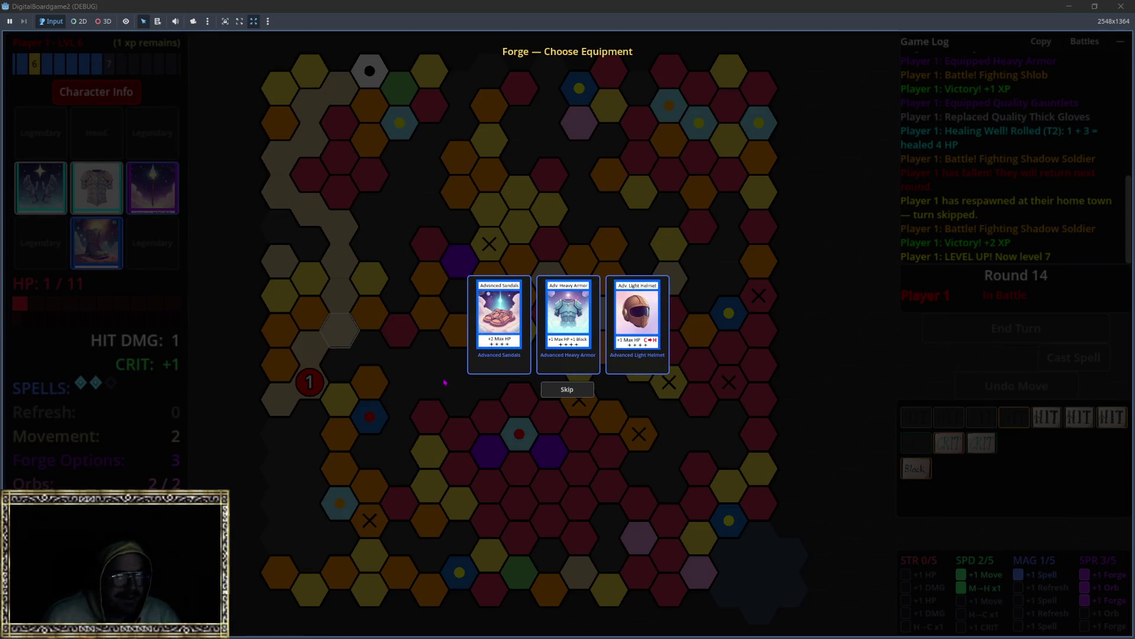
# Equip the Adv. Light Helmet from the forge and put the Level 7 stat point into Spirit.
pyautogui.moveTo(500, 337)
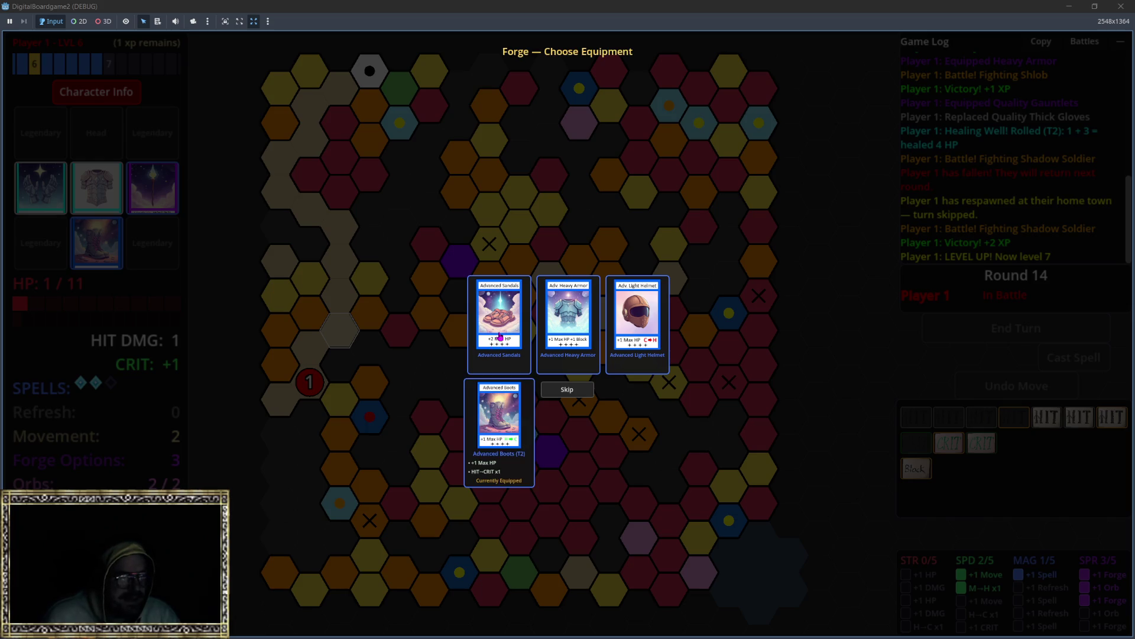
pyautogui.moveTo(564, 326)
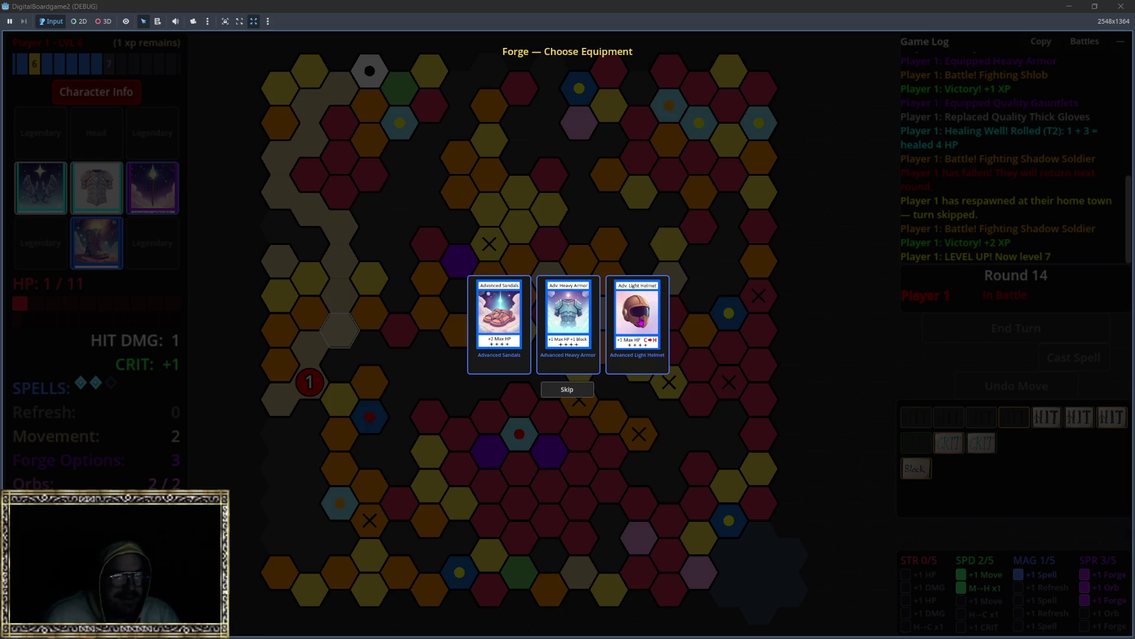
pyautogui.click(641, 322)
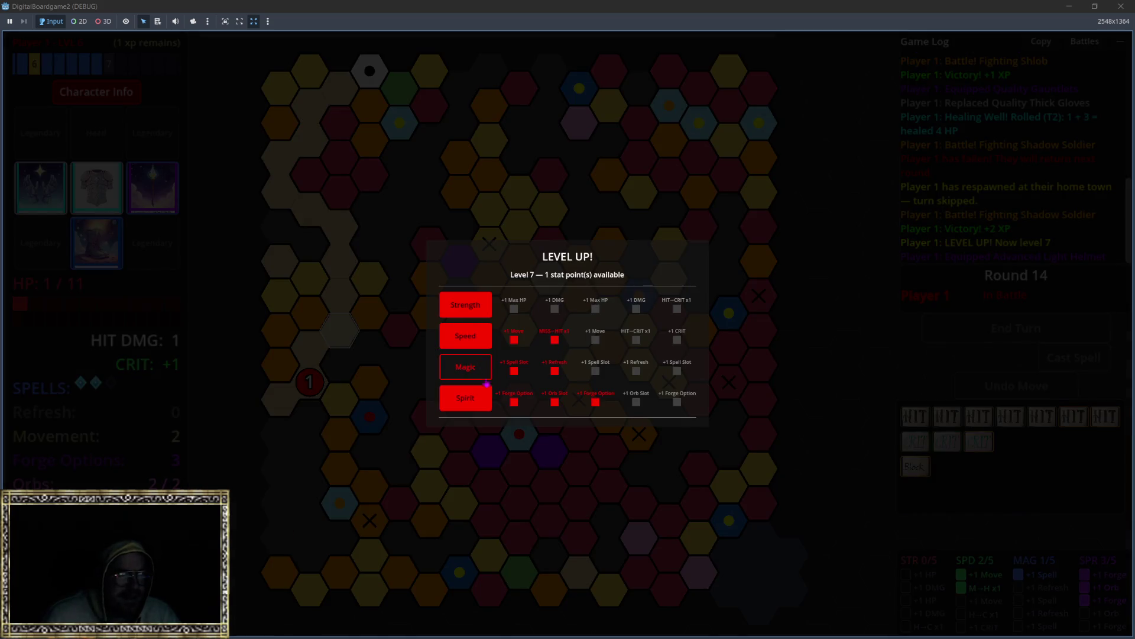
pyautogui.click(476, 402)
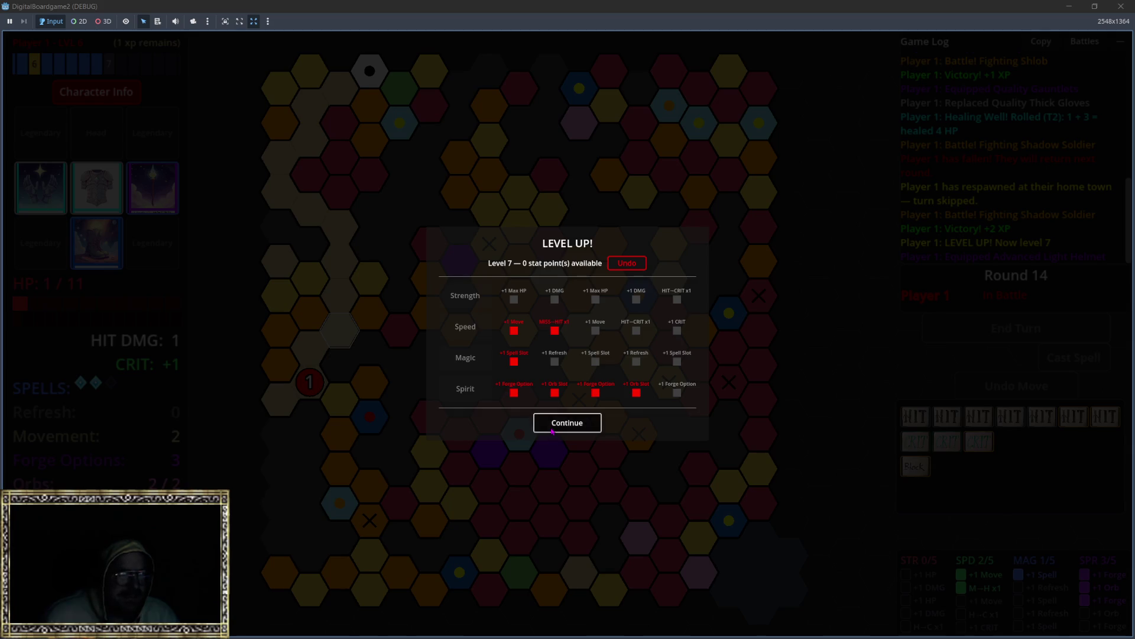
pyautogui.click(568, 422)
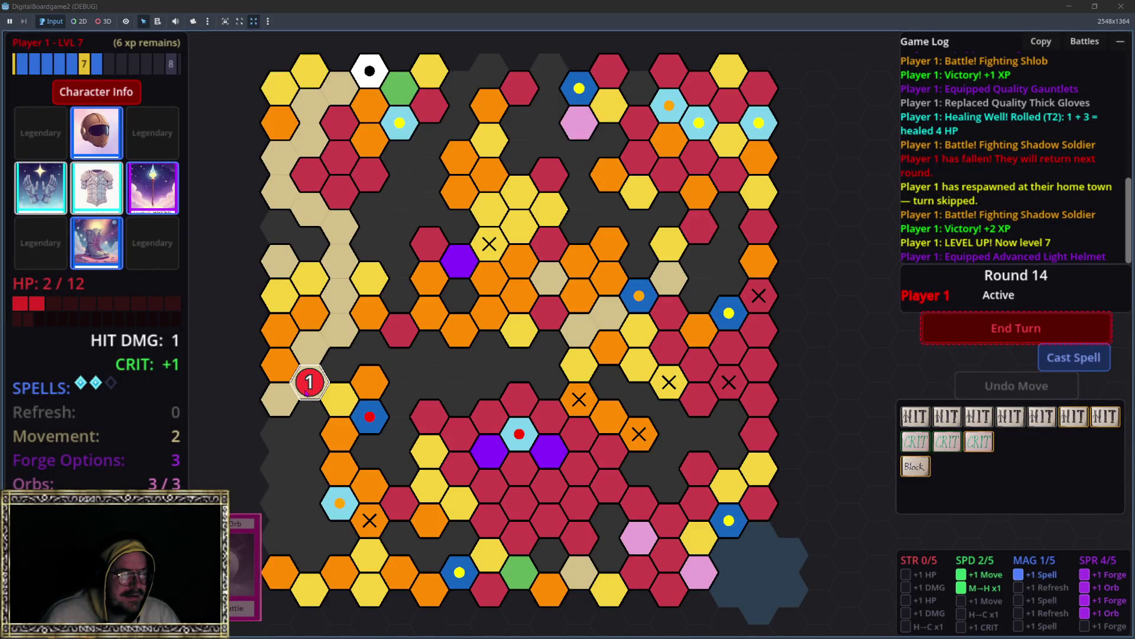
# Start round 15 and move Player 1 onto the nearby blue shrine hex.
pyautogui.press('space')
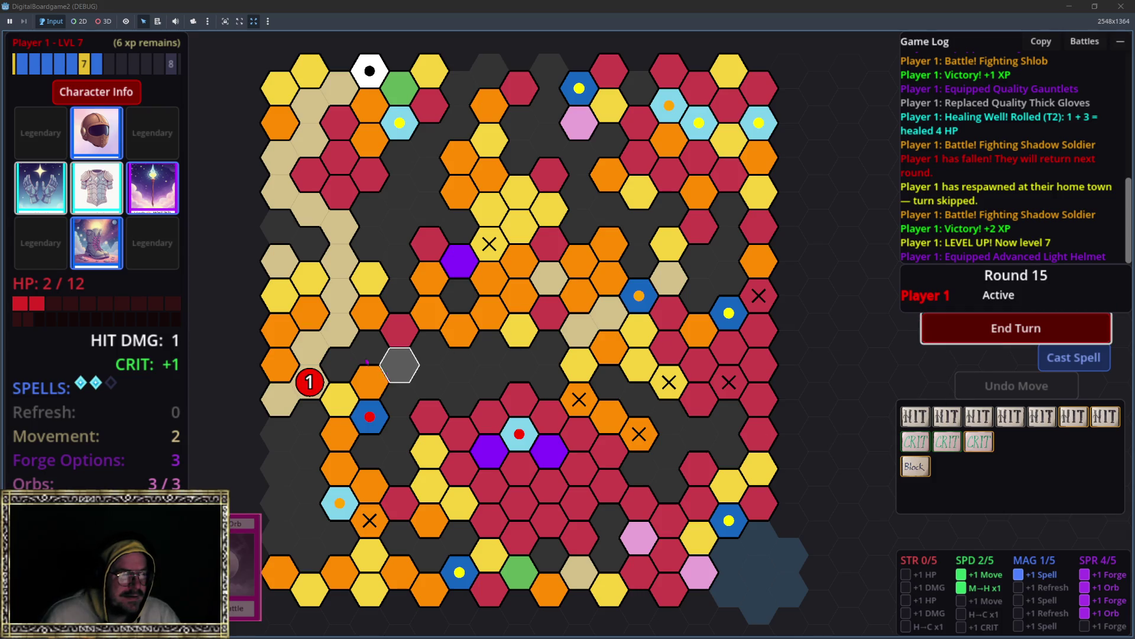
pyautogui.click(309, 383)
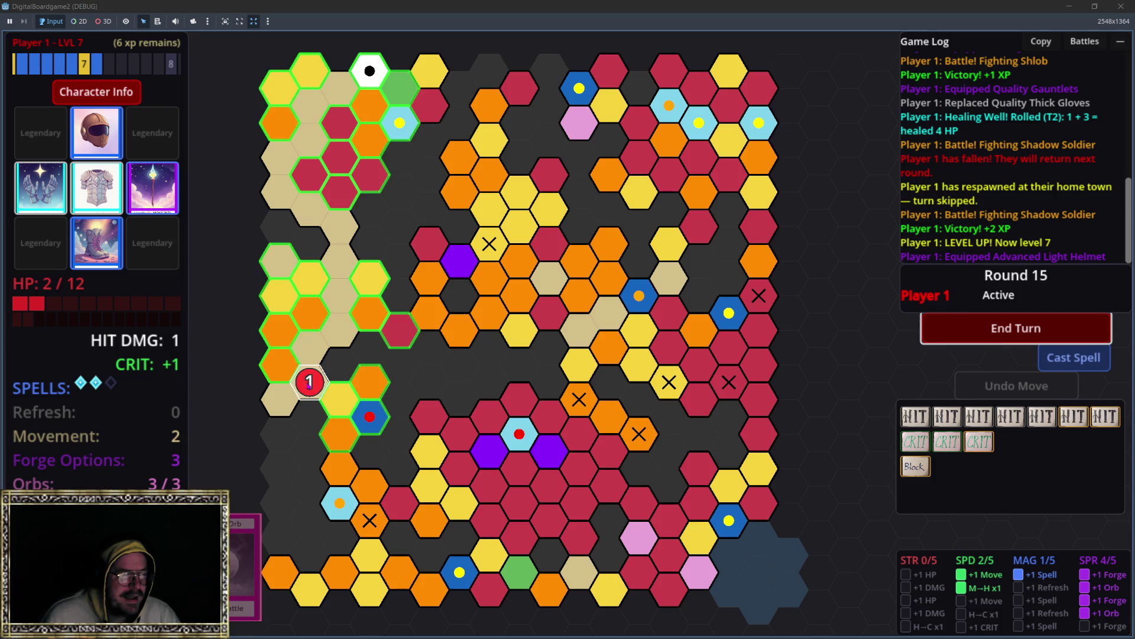
pyautogui.click(359, 411)
# Use the XP Shrine for +5 XP and take the Teleport Orb reward.
pyautogui.click(960, 357)
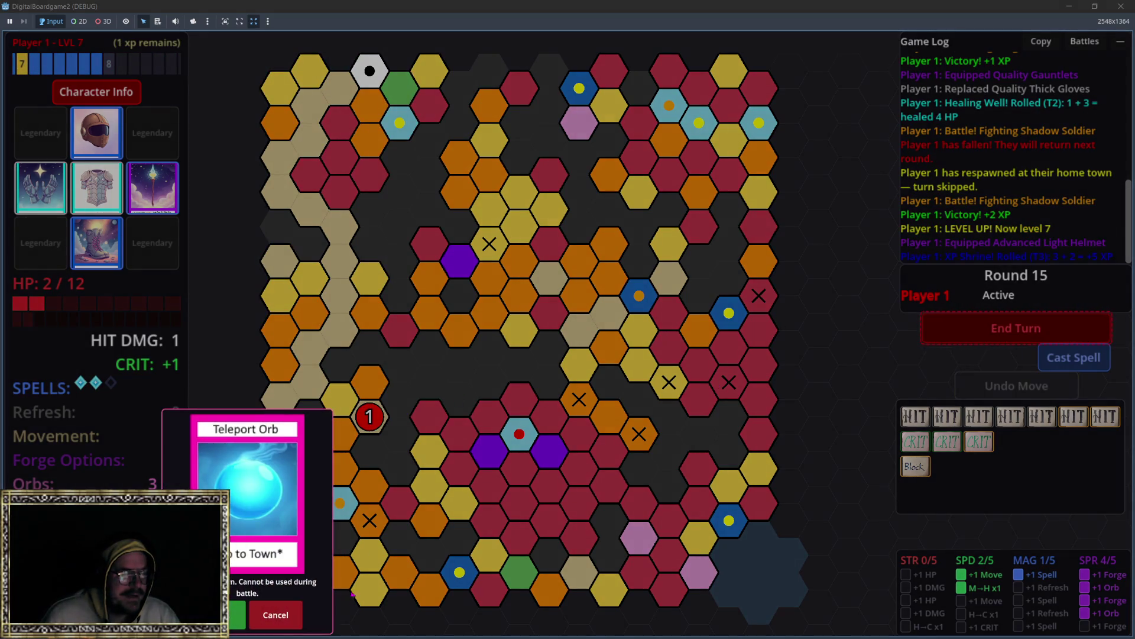
pyautogui.click(239, 614)
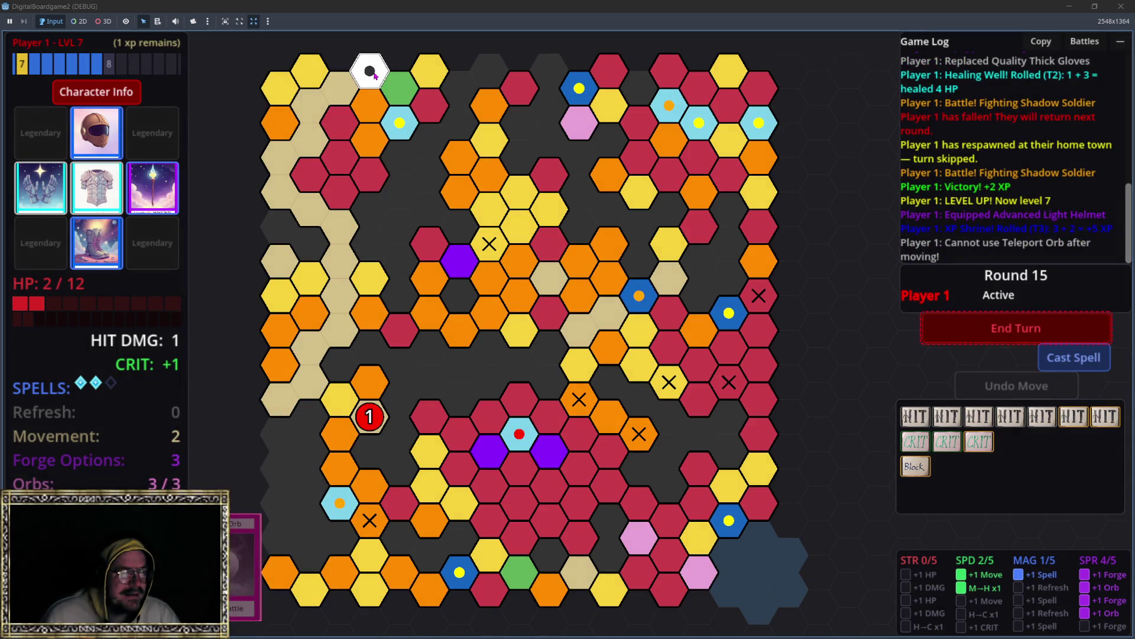
pyautogui.click(256, 597)
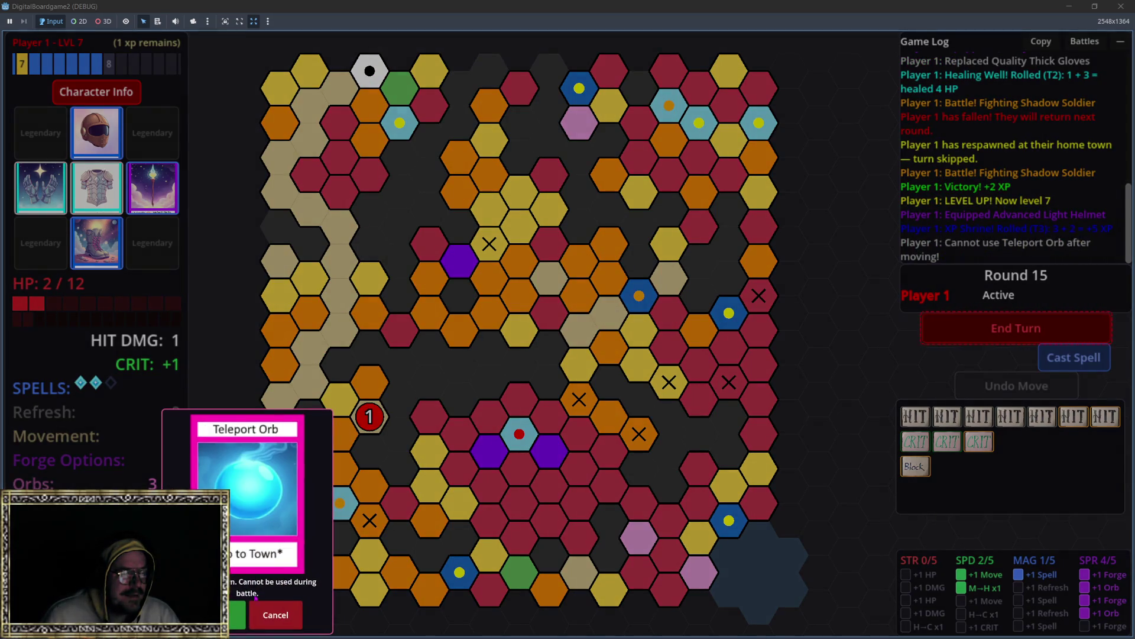